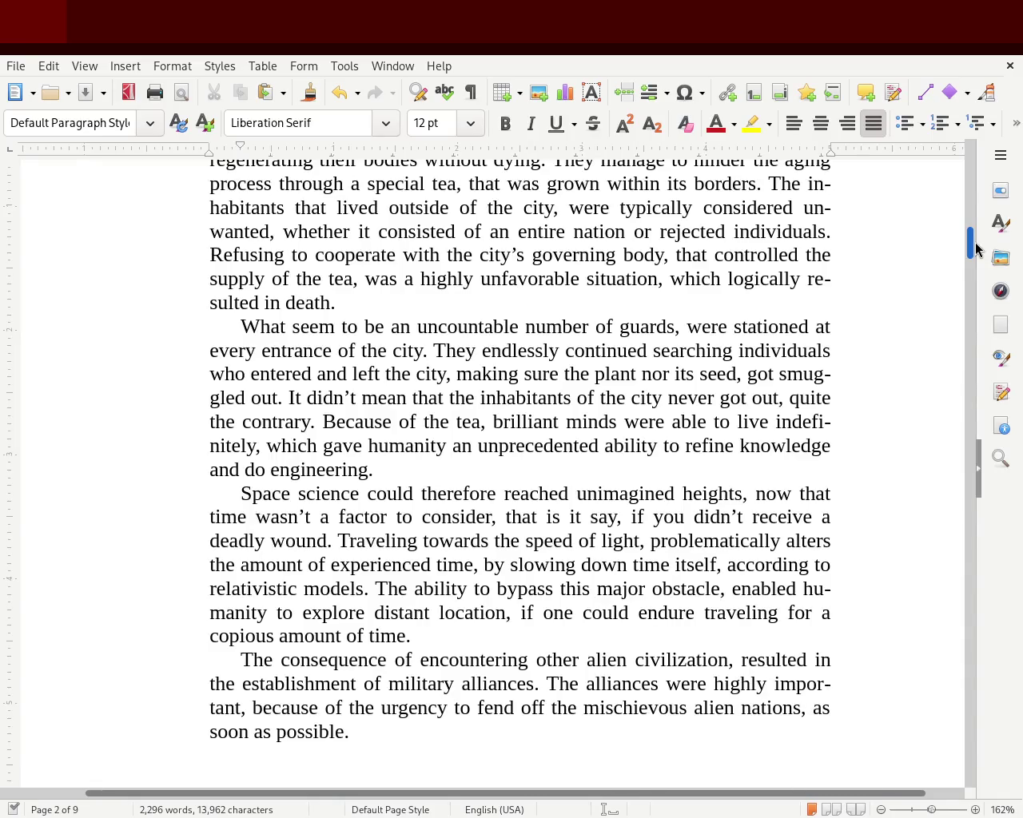
Step: Change 'smuggled out' to 'smuggled outside' and add 'new' before 'unimagined heights'
left_click(276, 398)
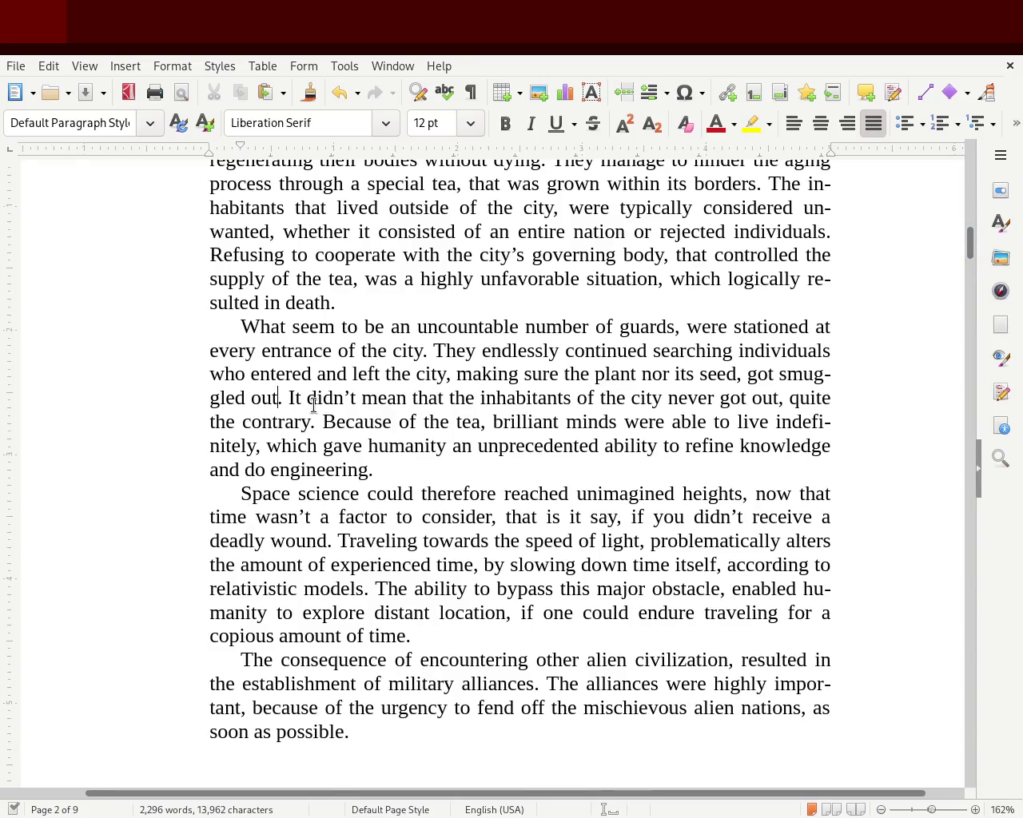
type("side")
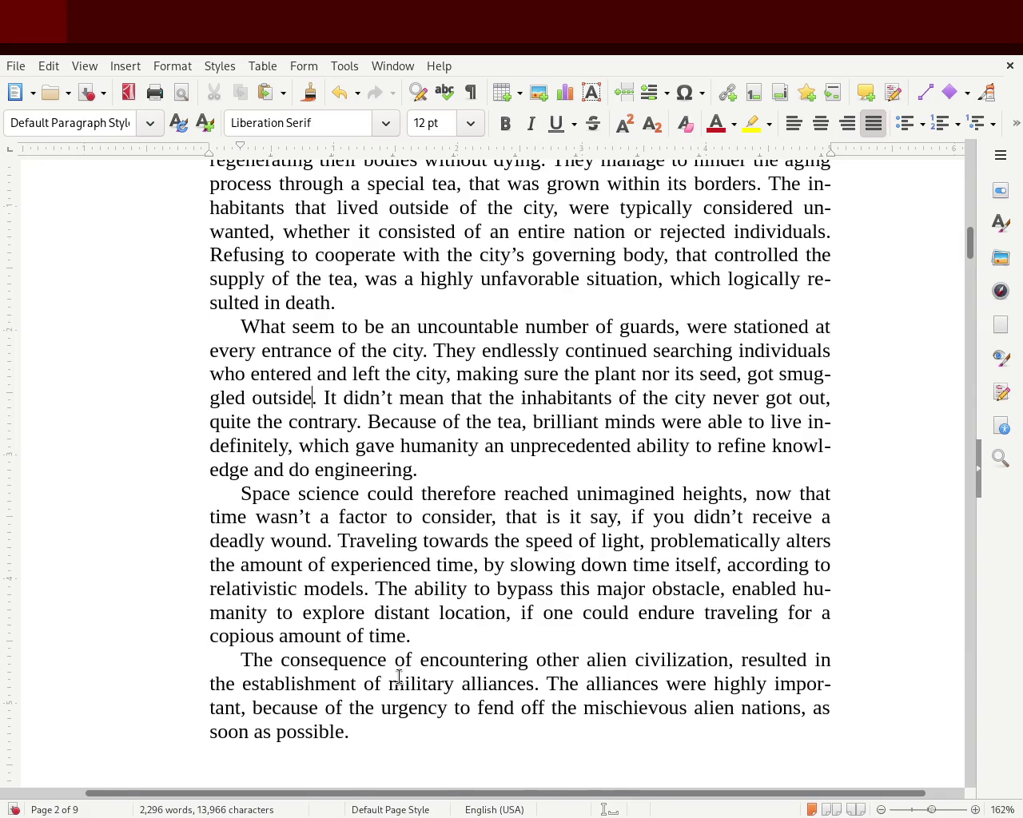
left_click(575, 493)
type("new")
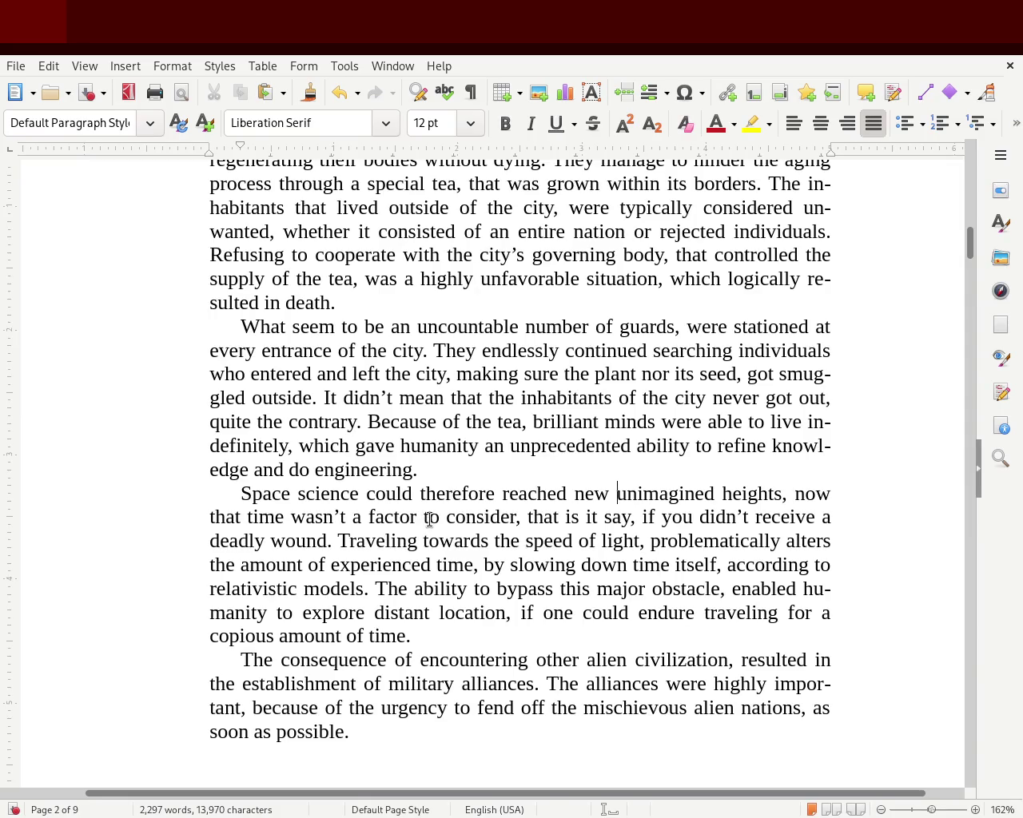
Step: Insert 'considering' before 'factor' and delete the redundant 'to consider' after it
left_click(375, 516)
type("considering")
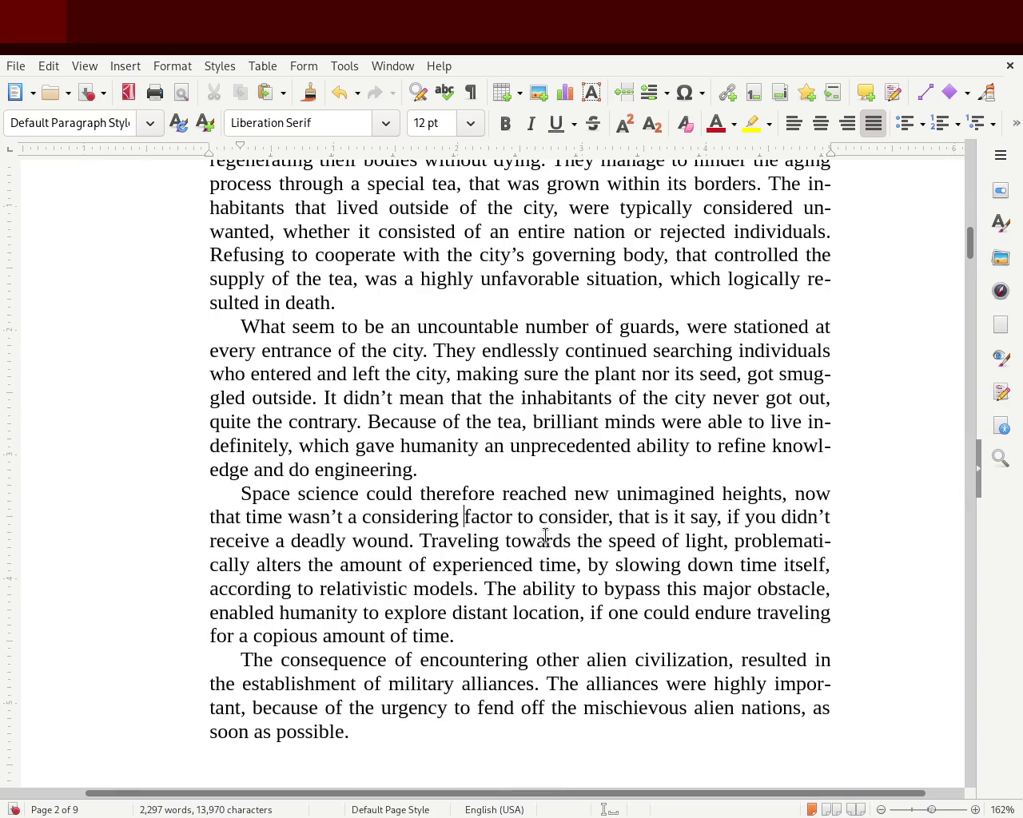
key("Right")
key("Right")
key("Right")
key("Delete")
key("Delete")
key("Delete")
key("Delete")
key("Delete")
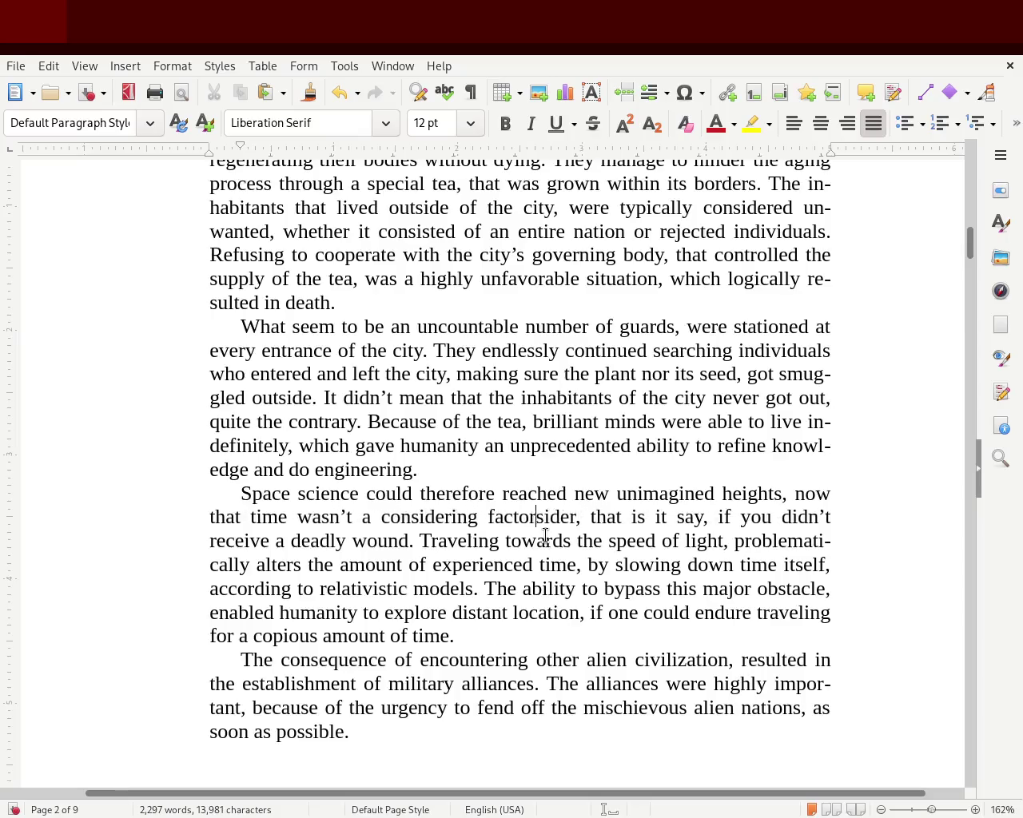
key("Delete")
key("Delete")
key("Delete")
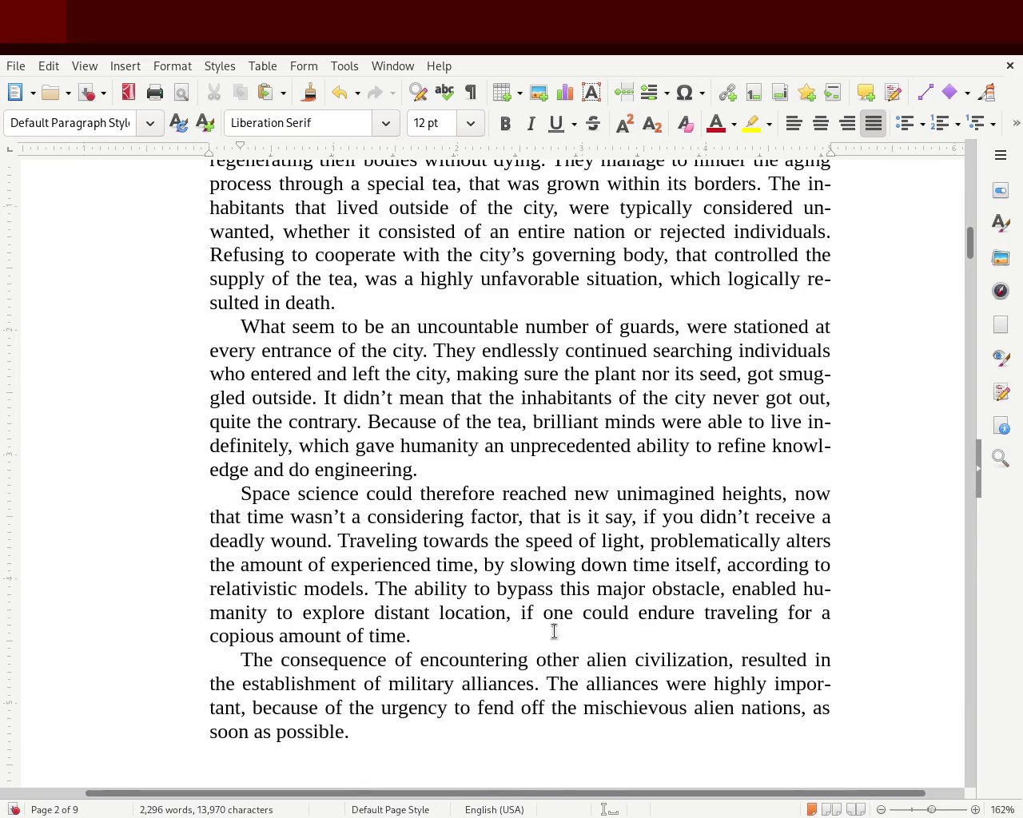
Step: Pluralize 'alien civilization' to 'civilizations', drop the trial word 'other', and save the document
left_click(727, 663)
type("s")
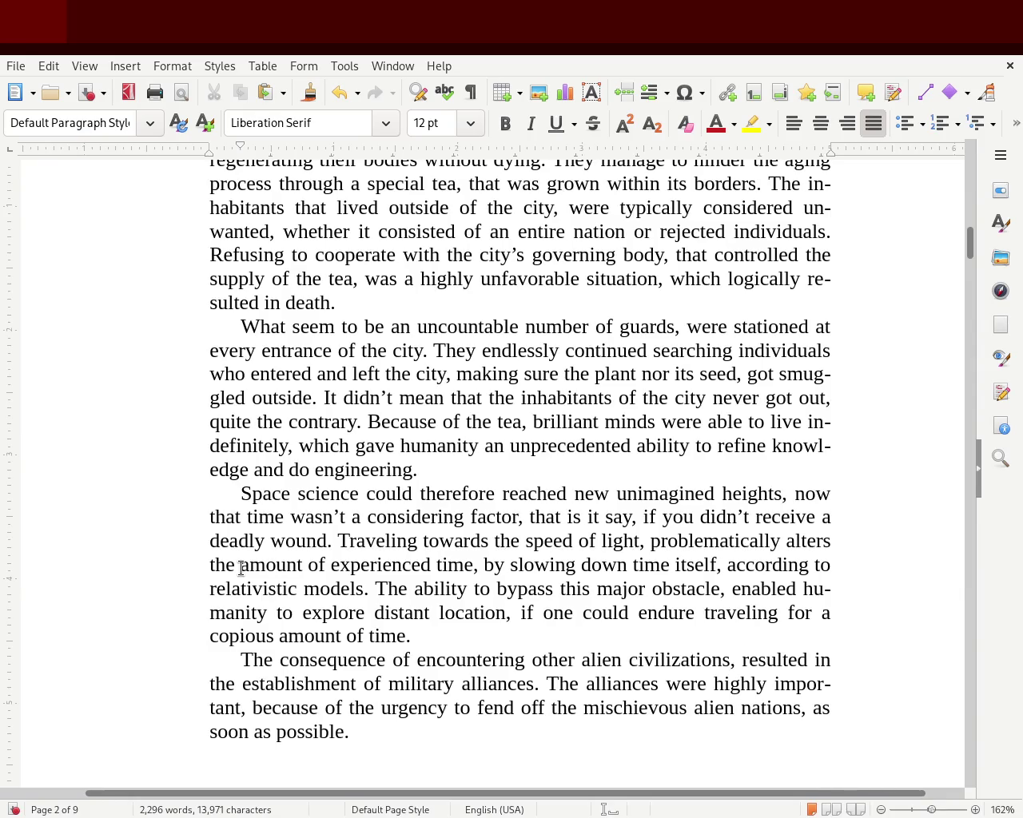
left_click(577, 711)
type("other")
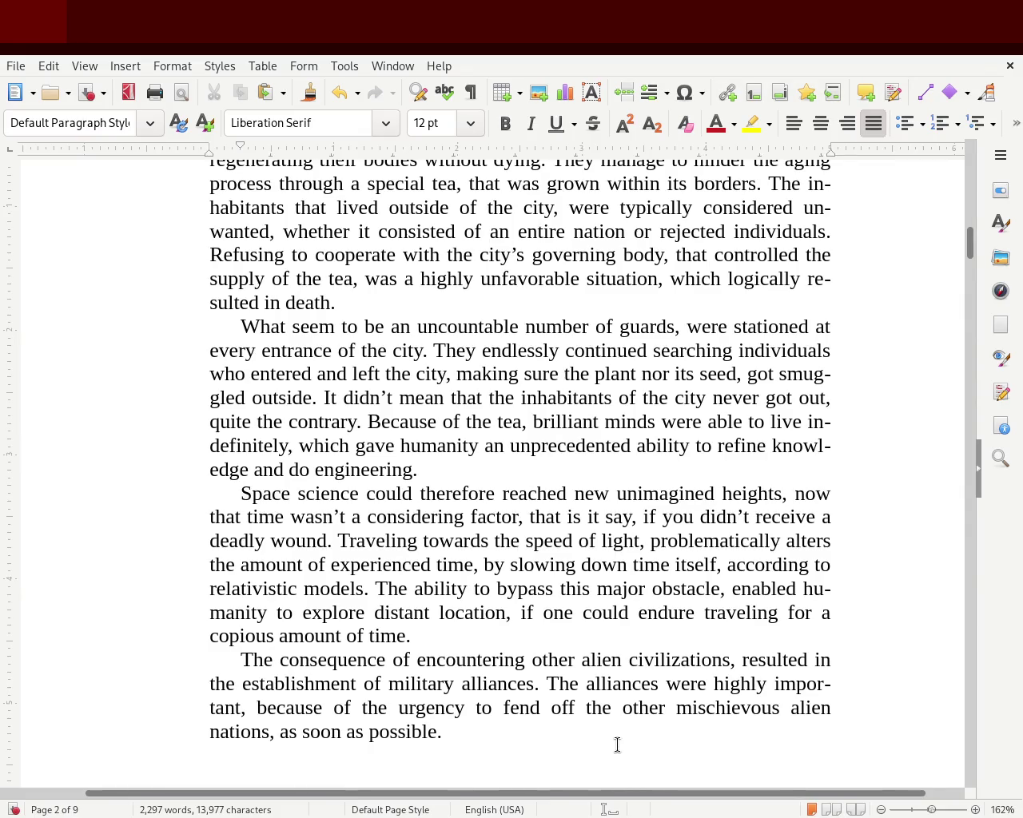
double_click(655, 706)
key("BackSpace")
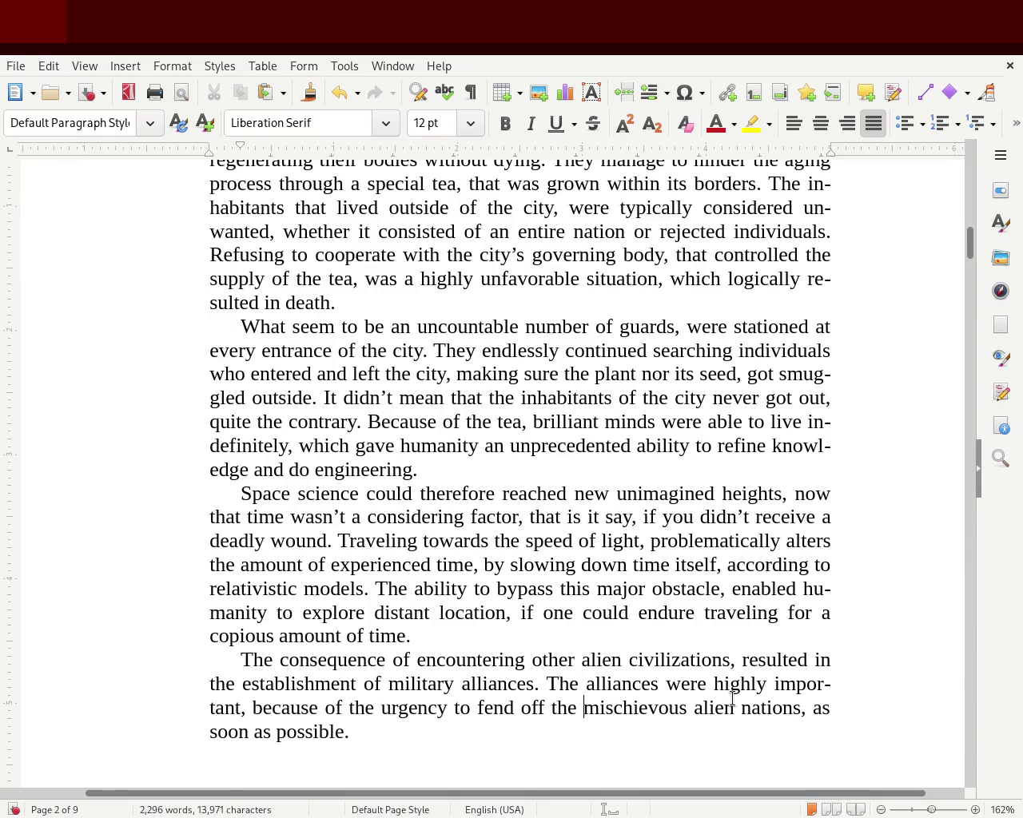
key("ctrl+s")
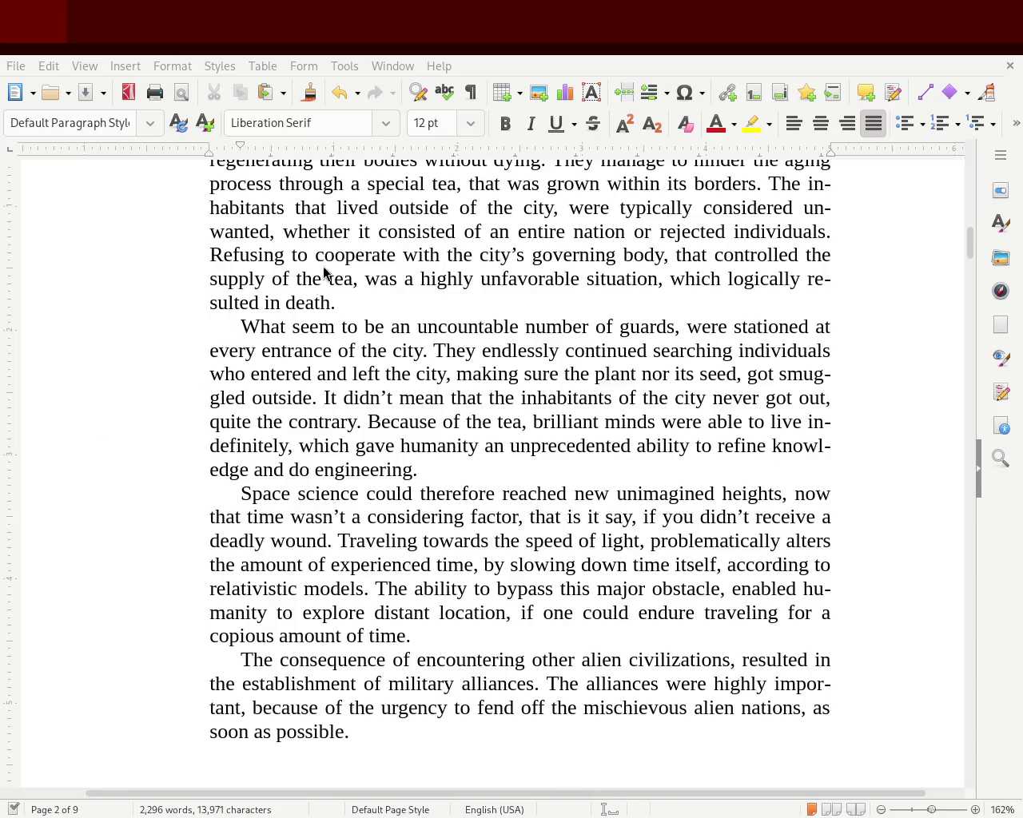
Step: Scroll to Chapter 1 and review the guard dialogue ending 'the guard concluded'
scroll(973, 248, "up", 2)
left_click_drag(973, 247, 961, 318)
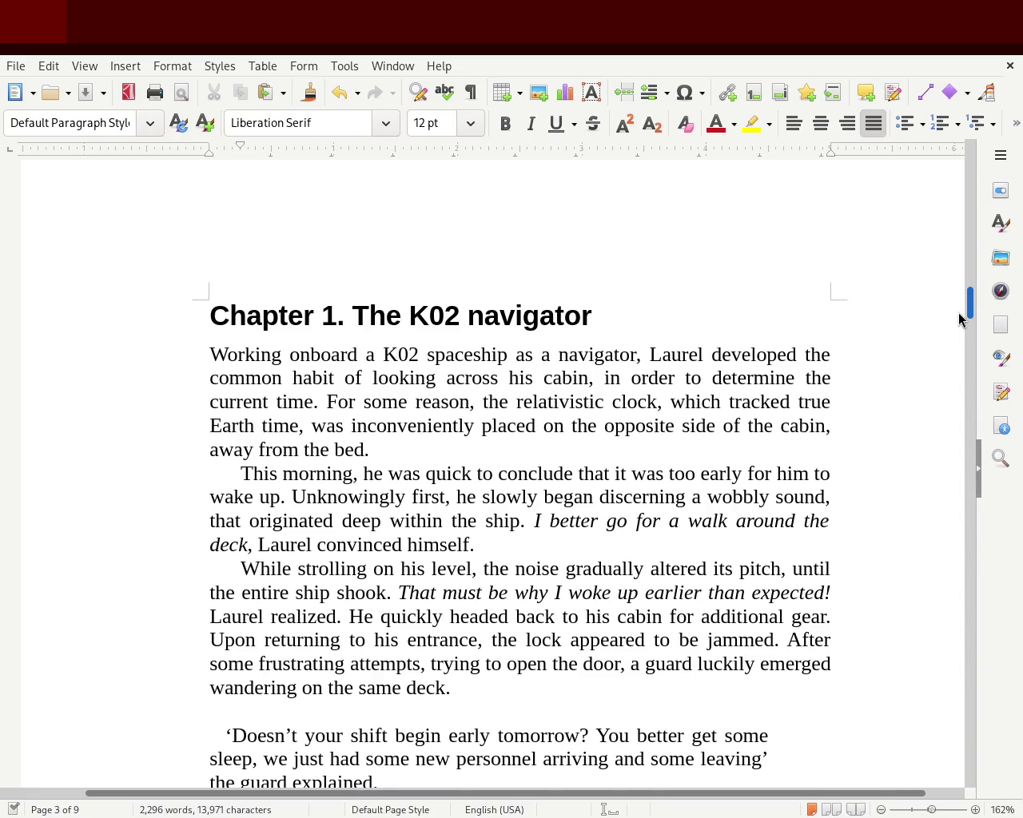
scroll(959, 319, "down", 1)
scroll(959, 319, "down", 1)
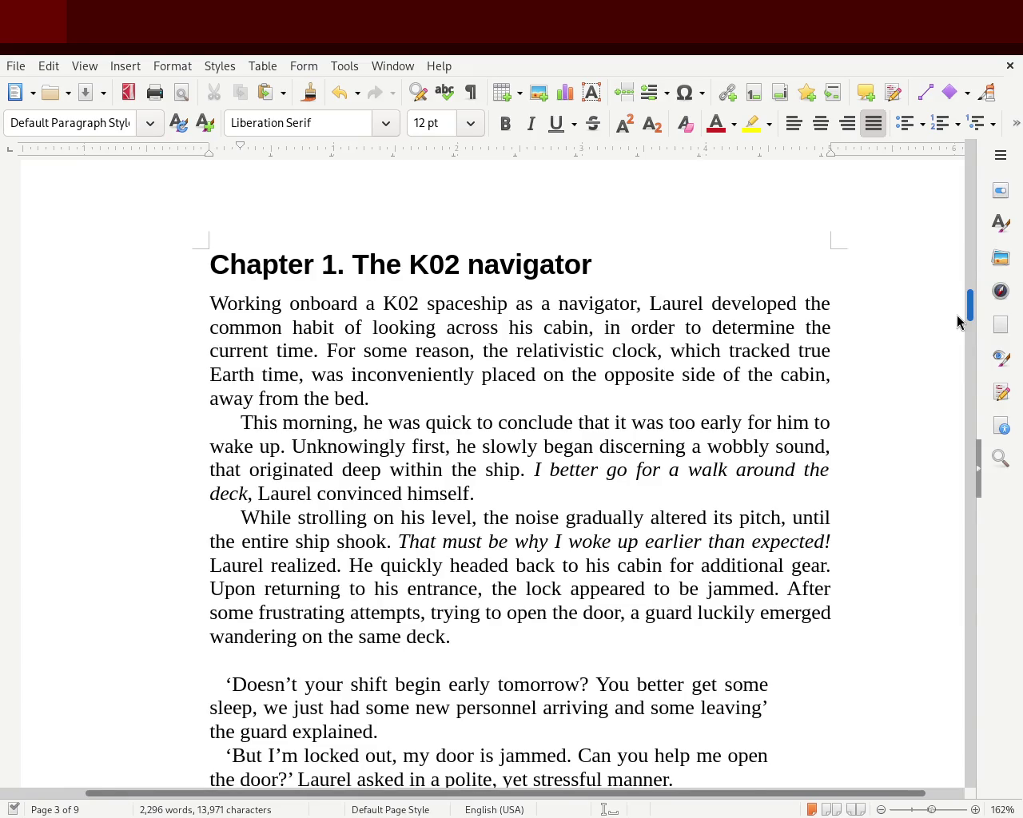
scroll(957, 322, "down", 2)
scroll(957, 320, "down", 1)
scroll(957, 320, "down", 1)
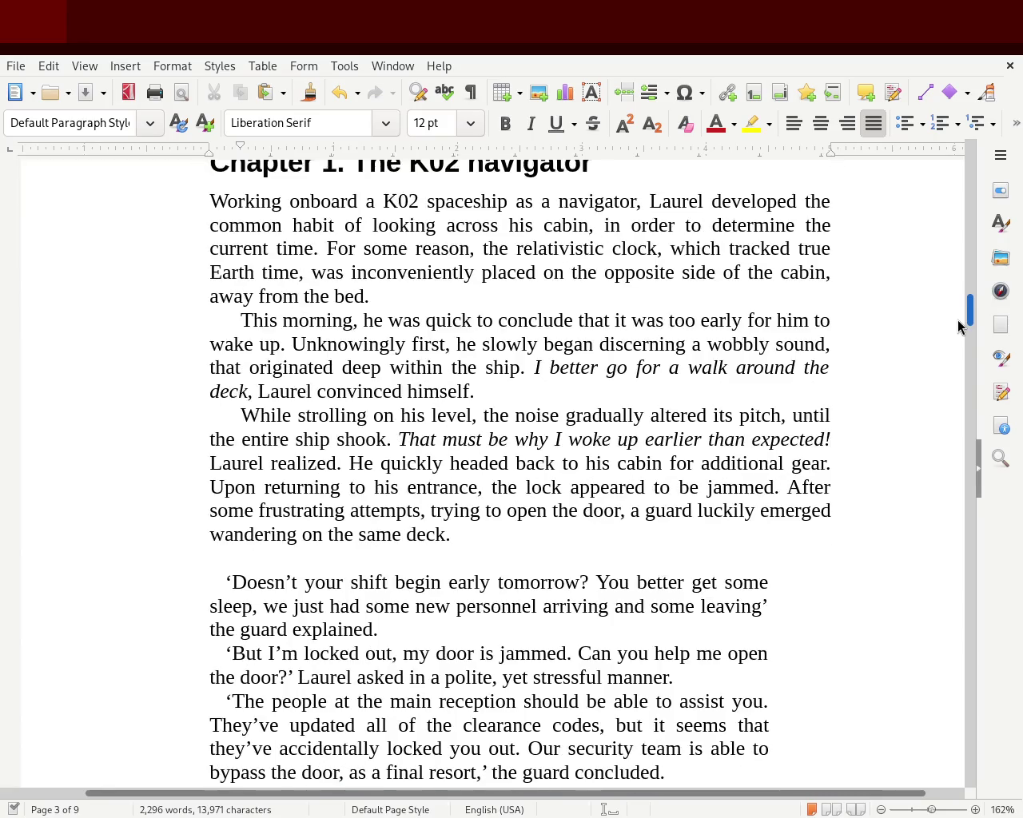
scroll(957, 320, "down", 1)
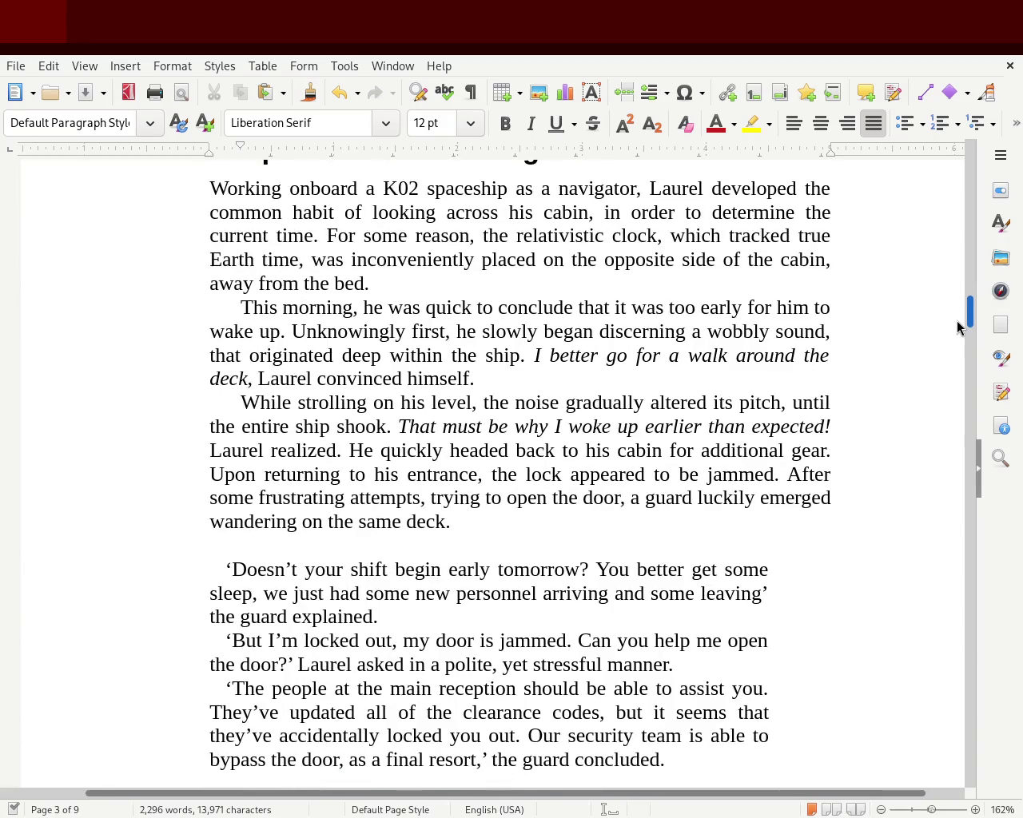
scroll(957, 327, "down", 4)
scroll(955, 331, "down", 2)
scroll(956, 332, "down", 1)
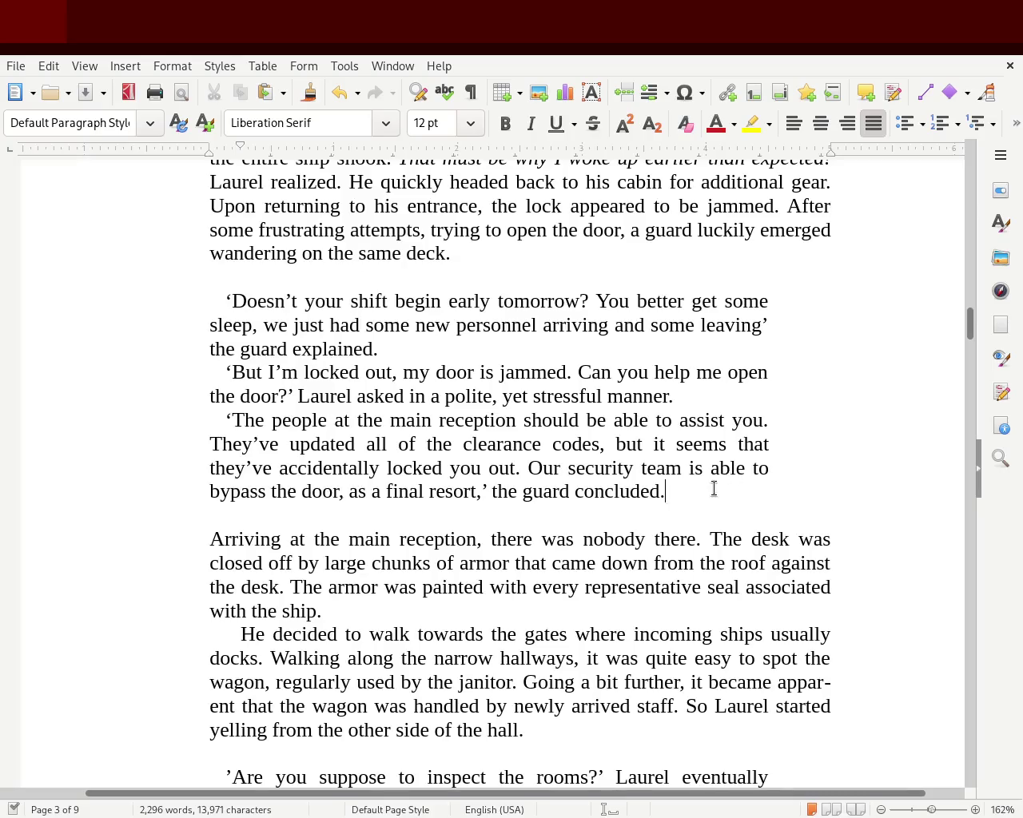
left_click_drag(712, 489, 164, 316)
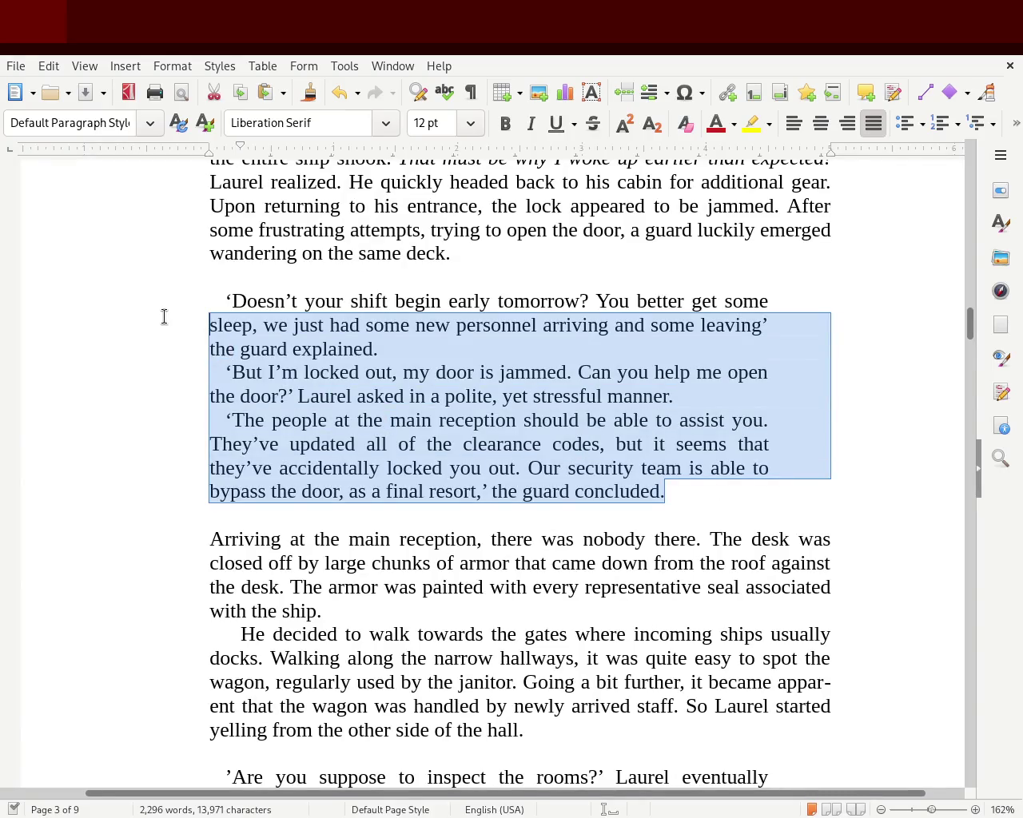
left_click(572, 446)
Step: Scroll down to page 4, where Laurel reaches for his compass
mouse_move(969, 324)
left_mouse_down()
mouse_move(962, 228)
mouse_move(951, 388)
left_mouse_up()
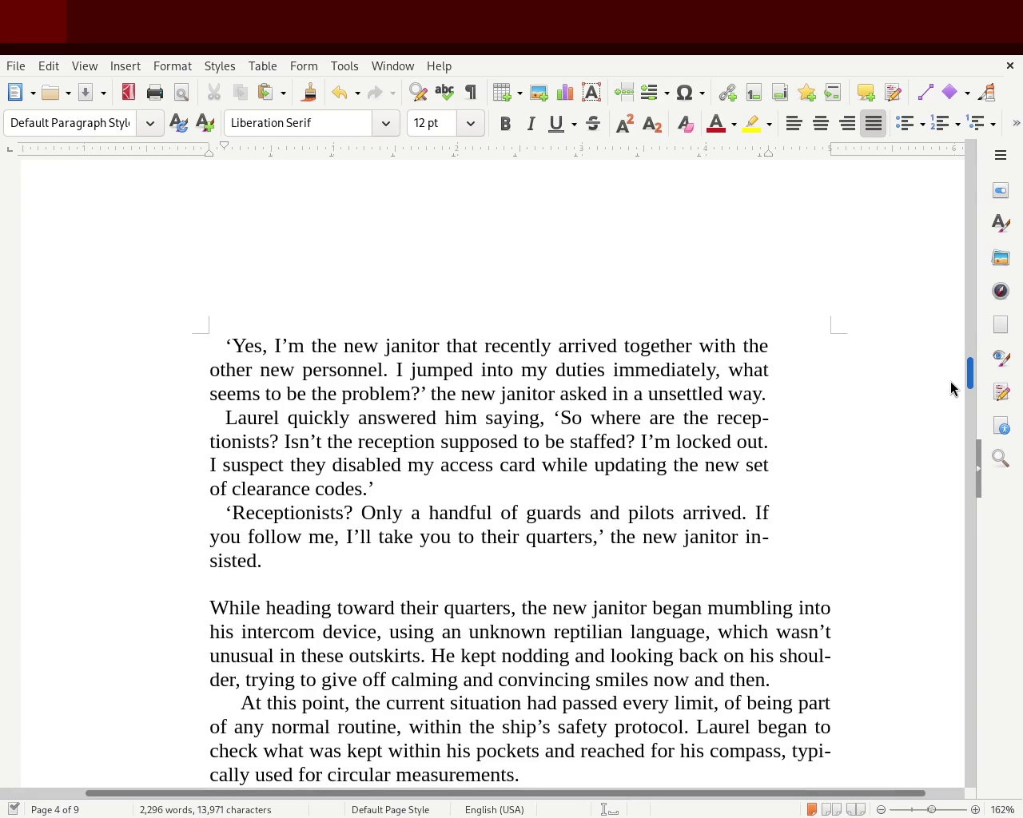
scroll(950, 389, "down", 2)
scroll(949, 393, "down", 3)
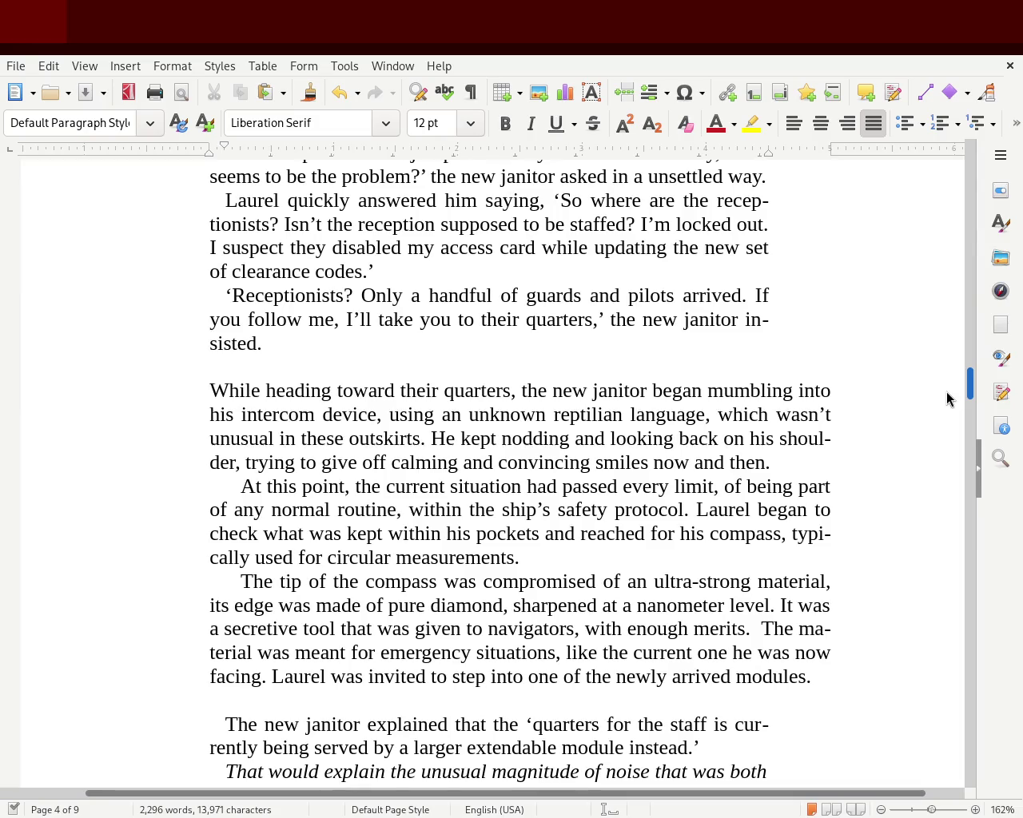
scroll(947, 400, "down", 2)
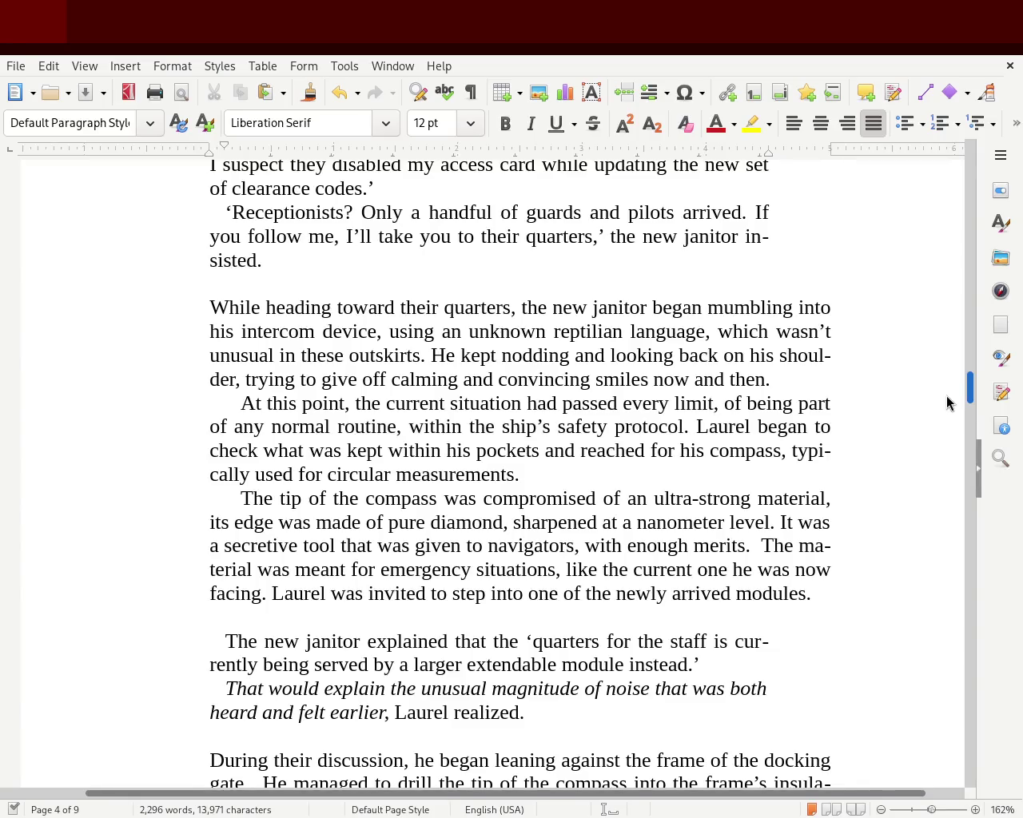
scroll(947, 402, "down", 1)
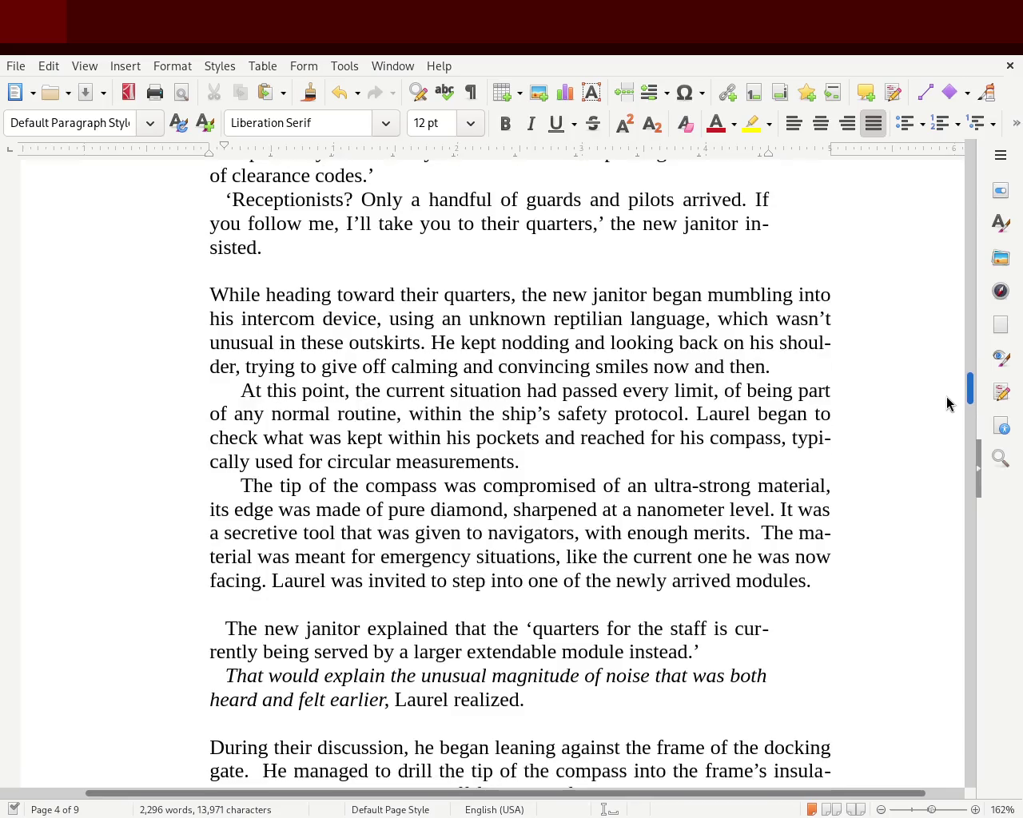
scroll(946, 404, "down", 2)
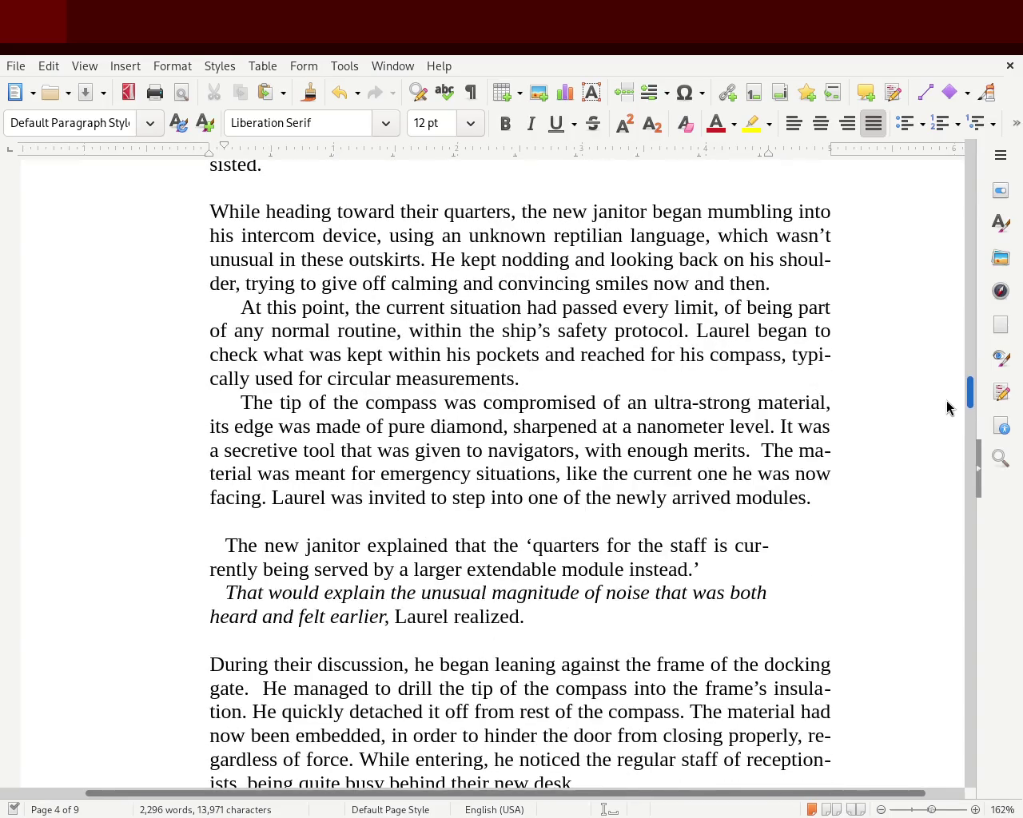
Step: Delete 'was' from 'The tip of the compass was compromised' on page 4
double_click(460, 408)
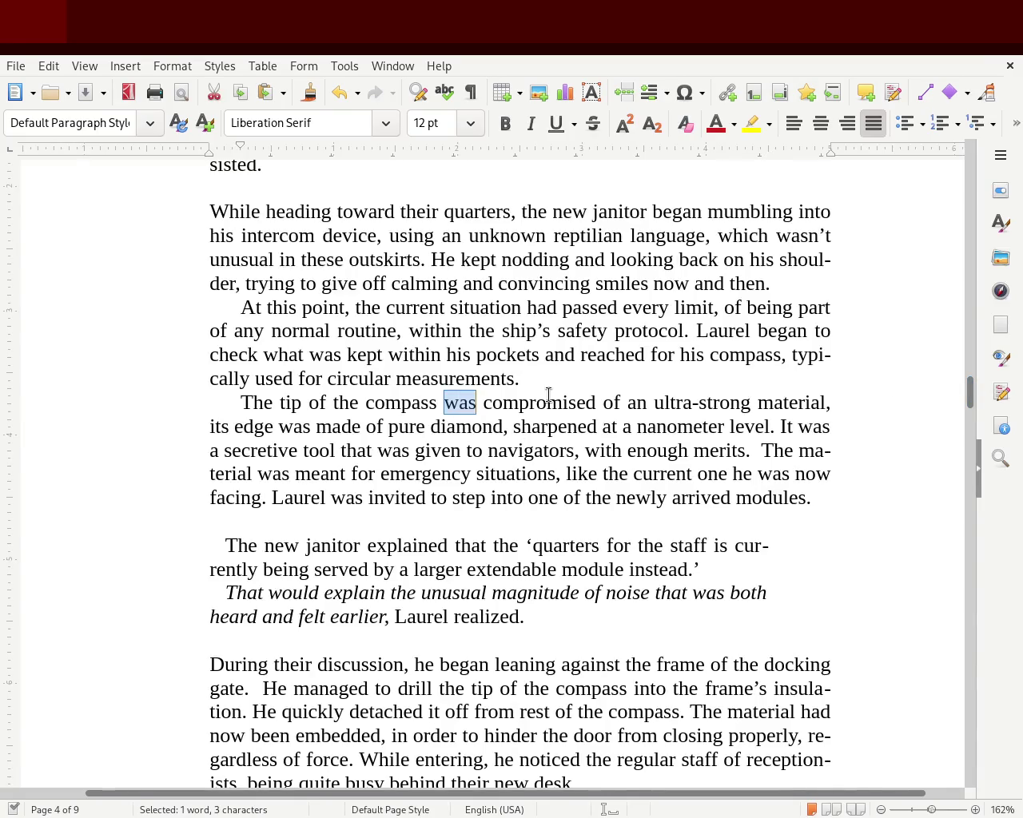
key("BackSpace")
key("BackSpace")
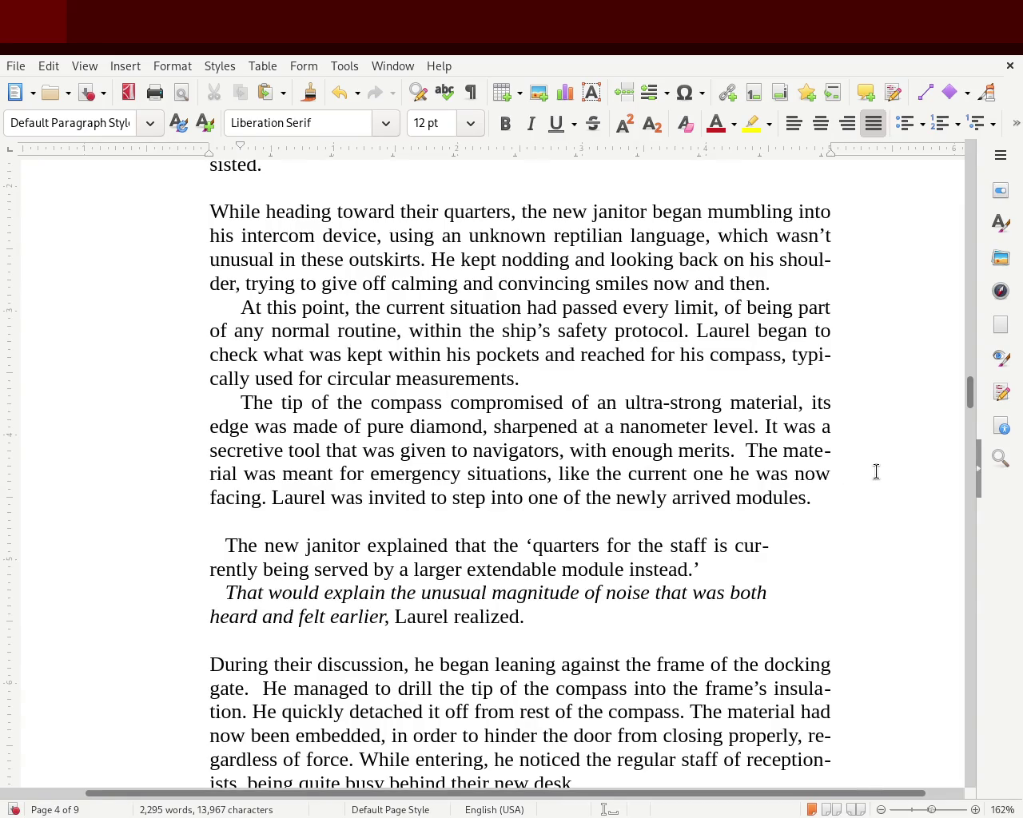
left_click_drag(973, 398, 971, 406)
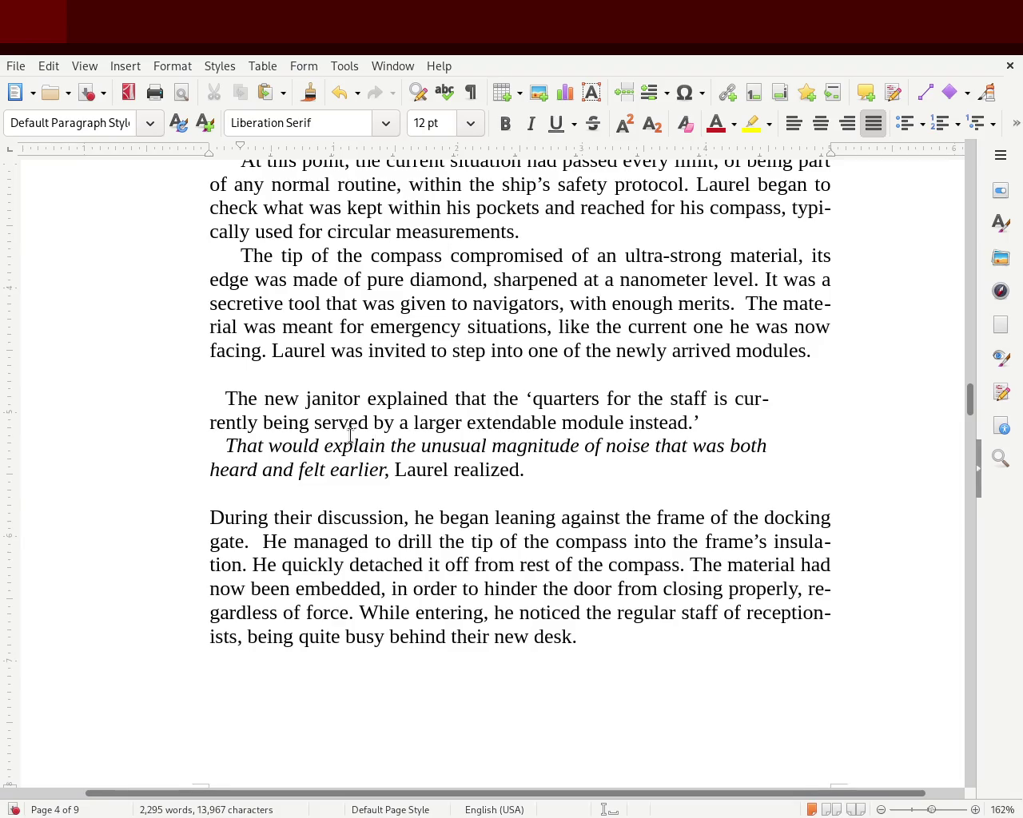
Step: Indent 'The new janitor' paragraph's first line and join the italic 'That would explain' line onto it
left_click(225, 398)
left_click_drag(225, 149, 232, 148)
left_click(220, 441)
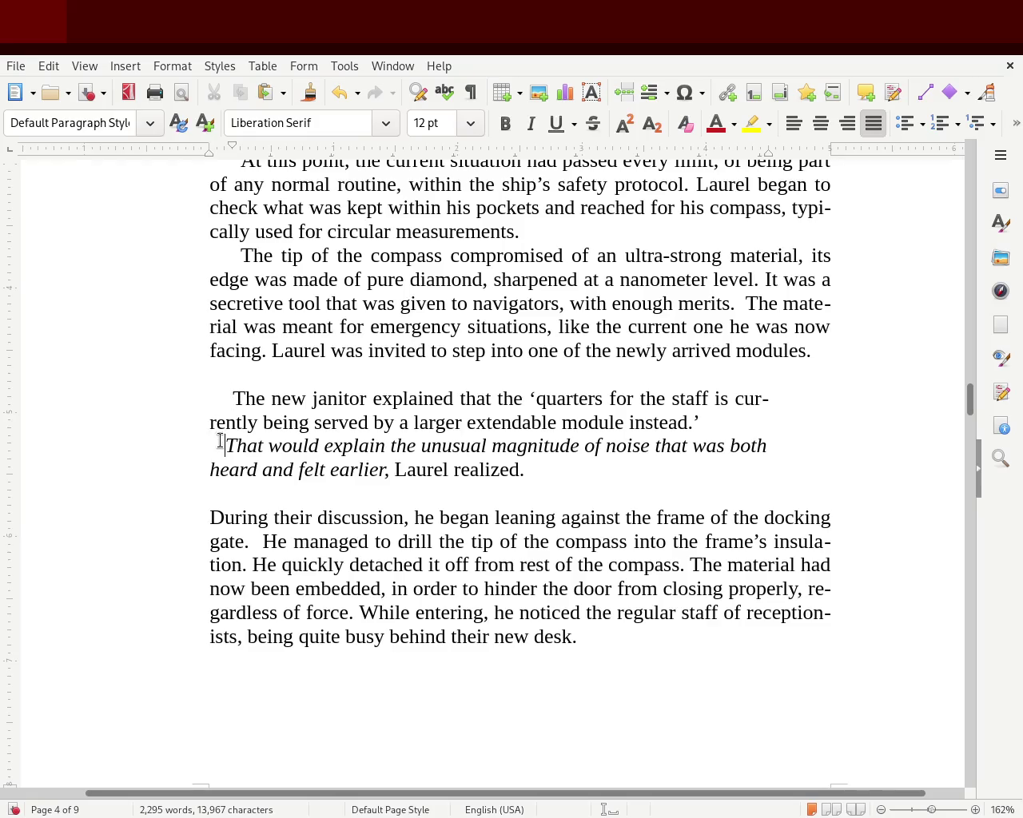
key("BackSpace")
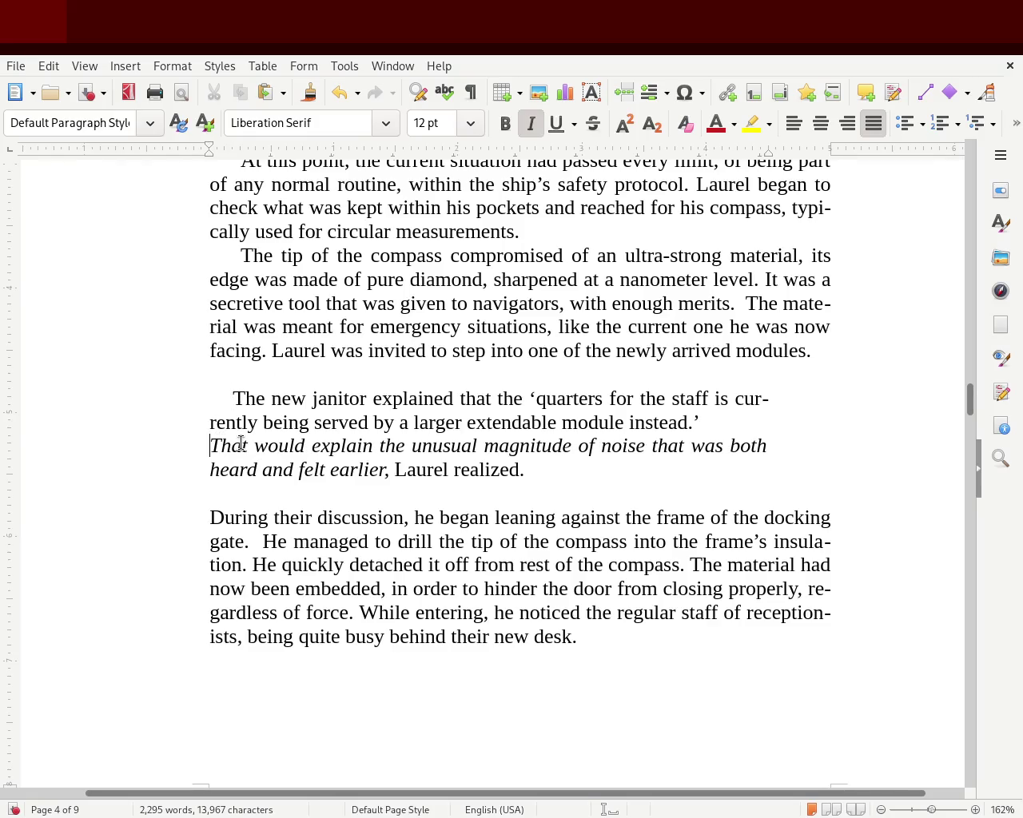
key("BackSpace")
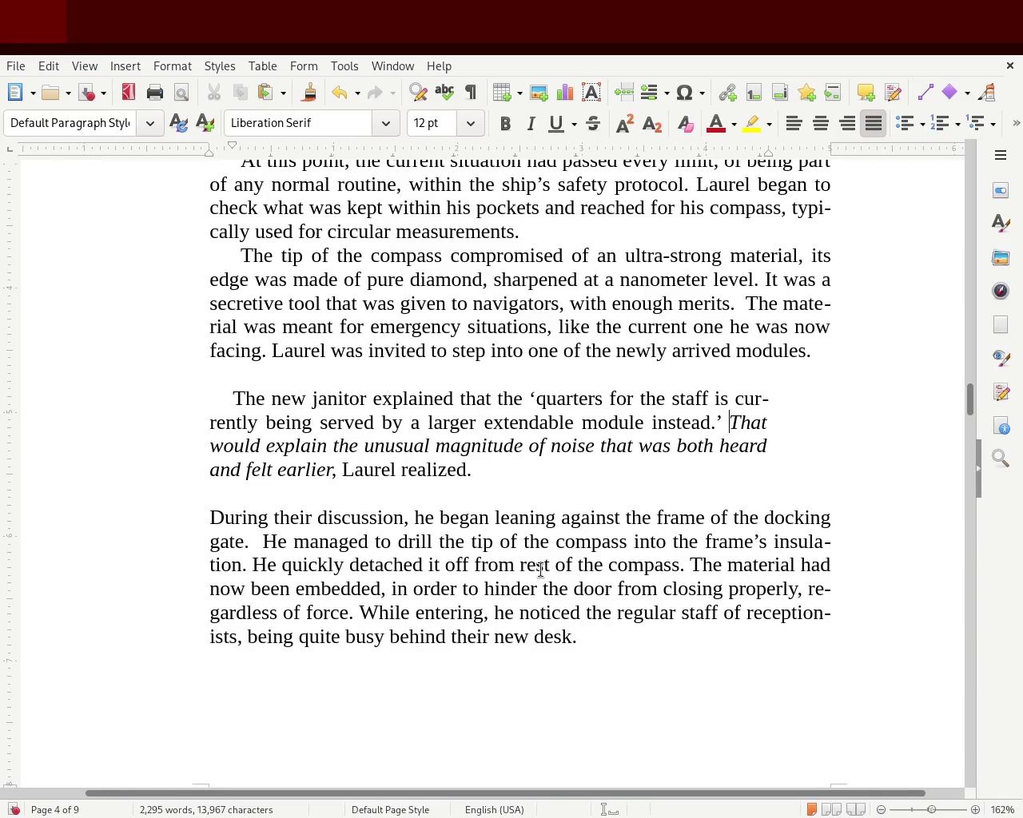
Step: Delete the empty lines above 'The new janitor' and after 'Laurel realized.'
left_click(296, 377)
key("BackSpace")
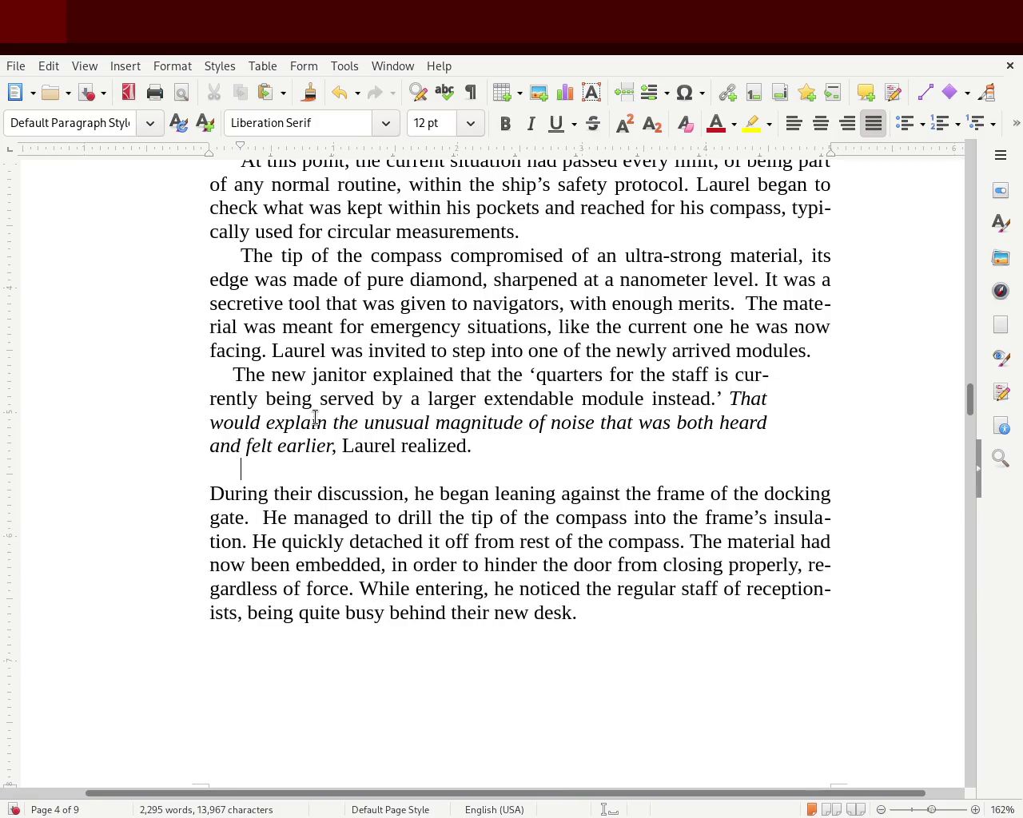
key("BackSpace")
Step: Give the 'During their discussion' paragraph a first-line indent and save
left_click(165, 468)
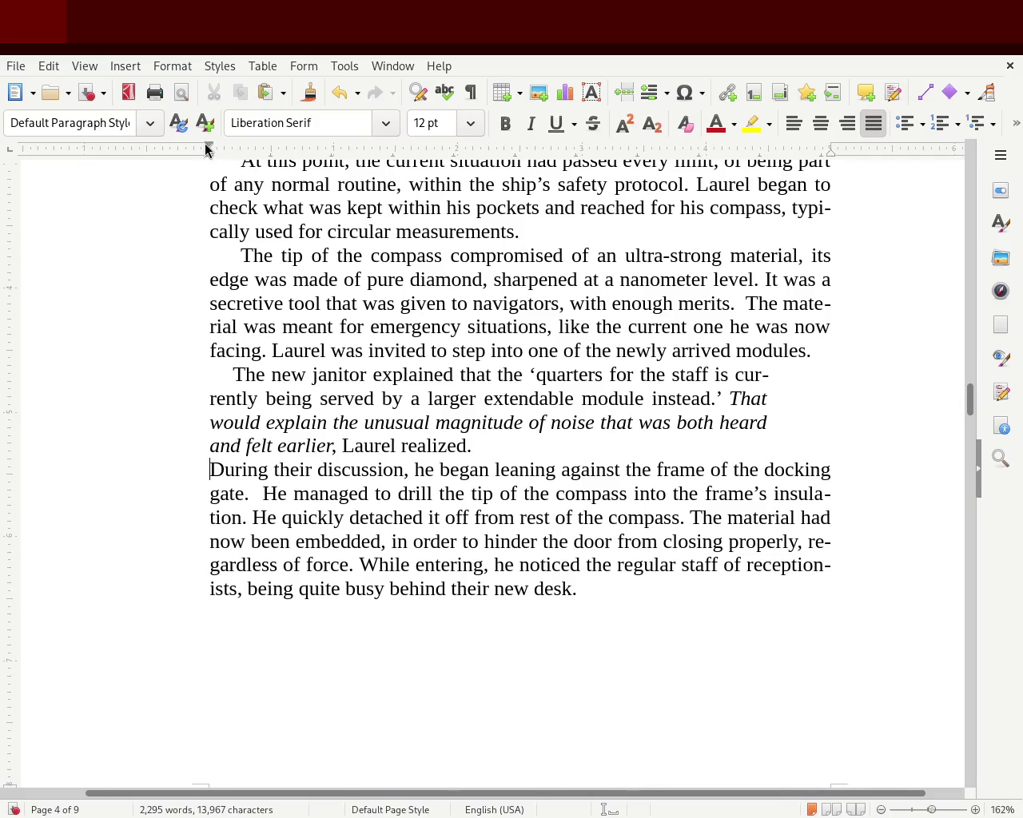
left_click_drag(221, 150, 223, 150)
left_click(39, 325)
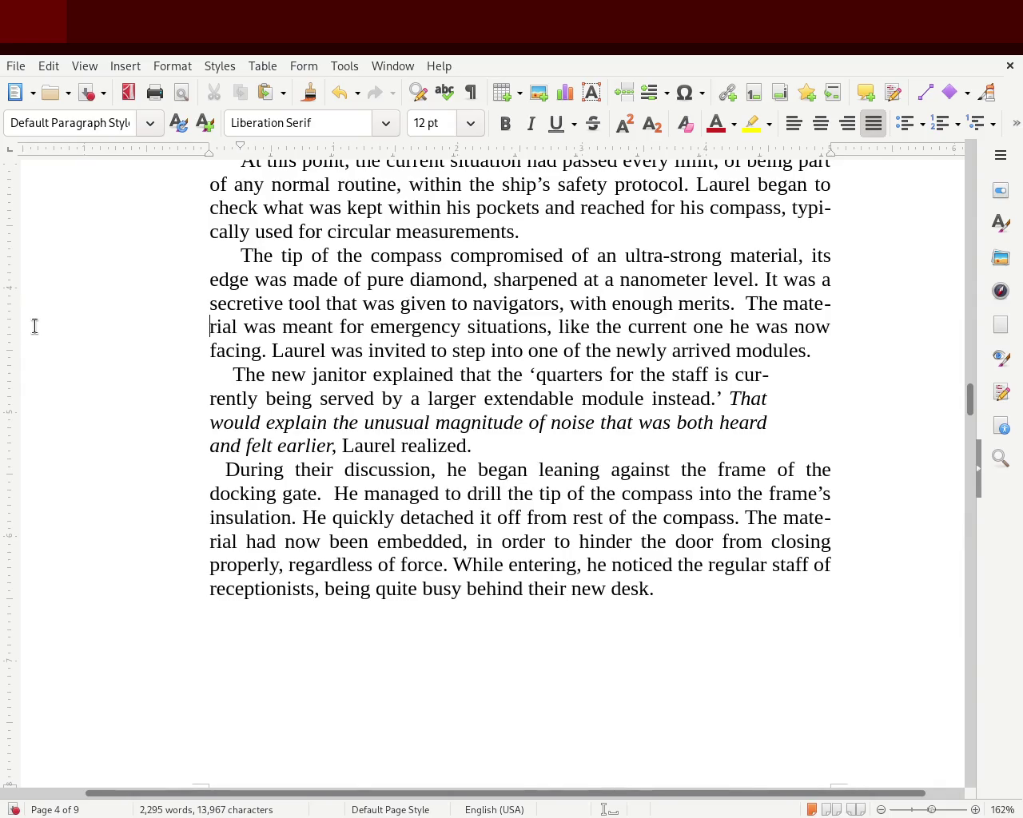
key("ctrl+s")
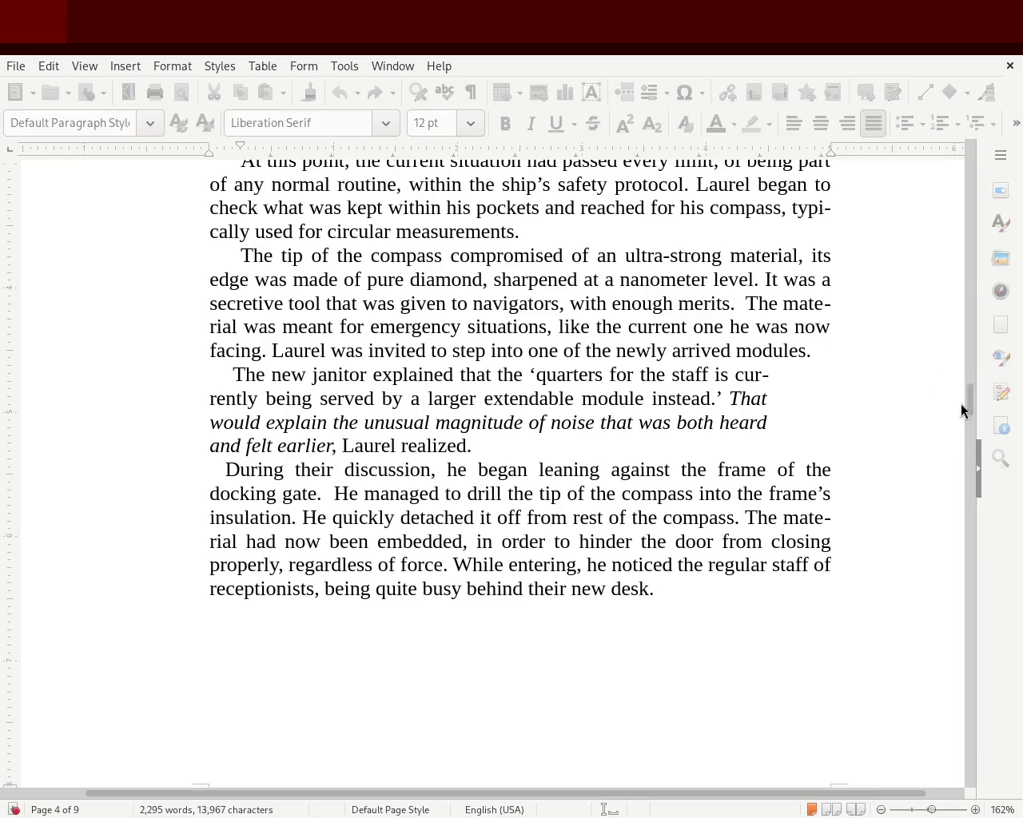
mouse_move(971, 409)
left_mouse_down()
mouse_move(972, 270)
mouse_move(963, 400)
mouse_move(965, 311)
mouse_move(965, 324)
left_mouse_up()
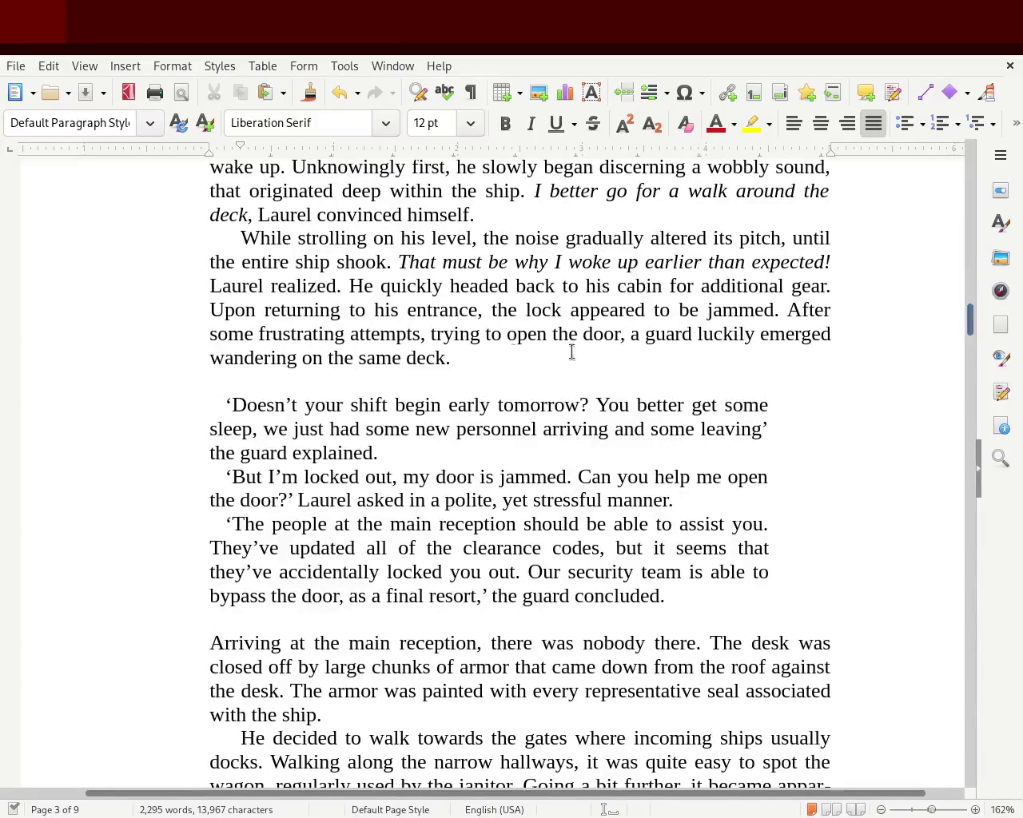
Step: Remove the blank lines above the guard's question and after 'the guard concluded'
key("BackSpace")
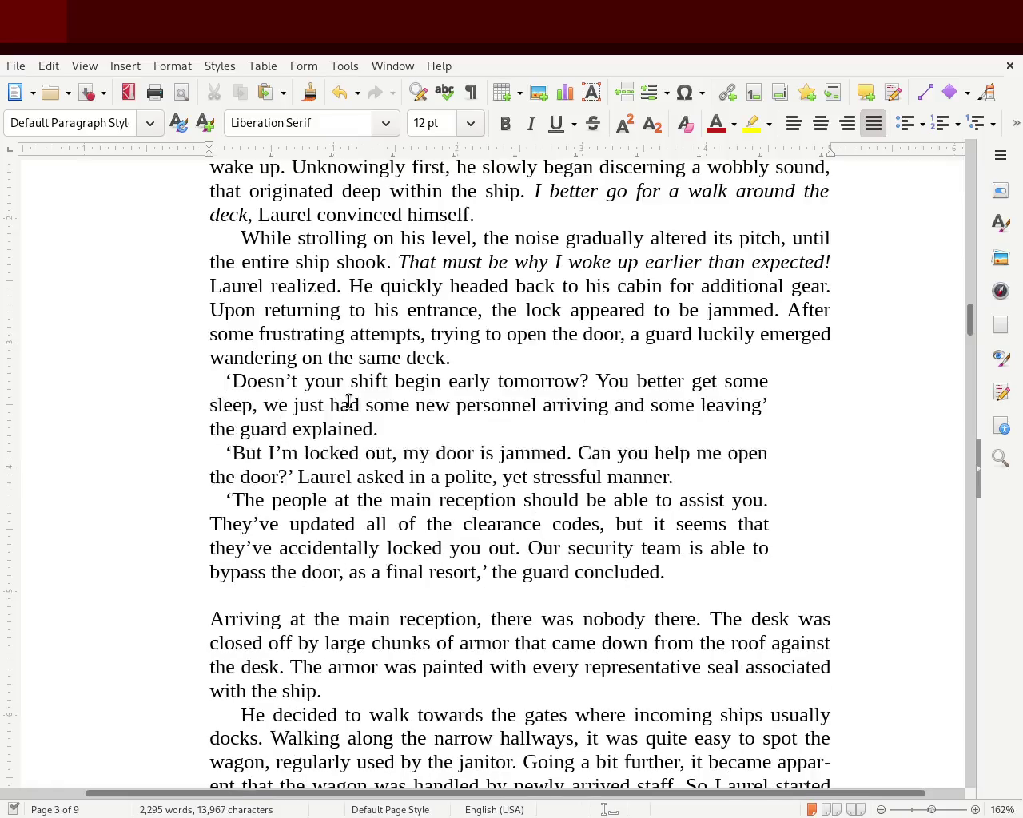
key("BackSpace")
key("BackSpace")
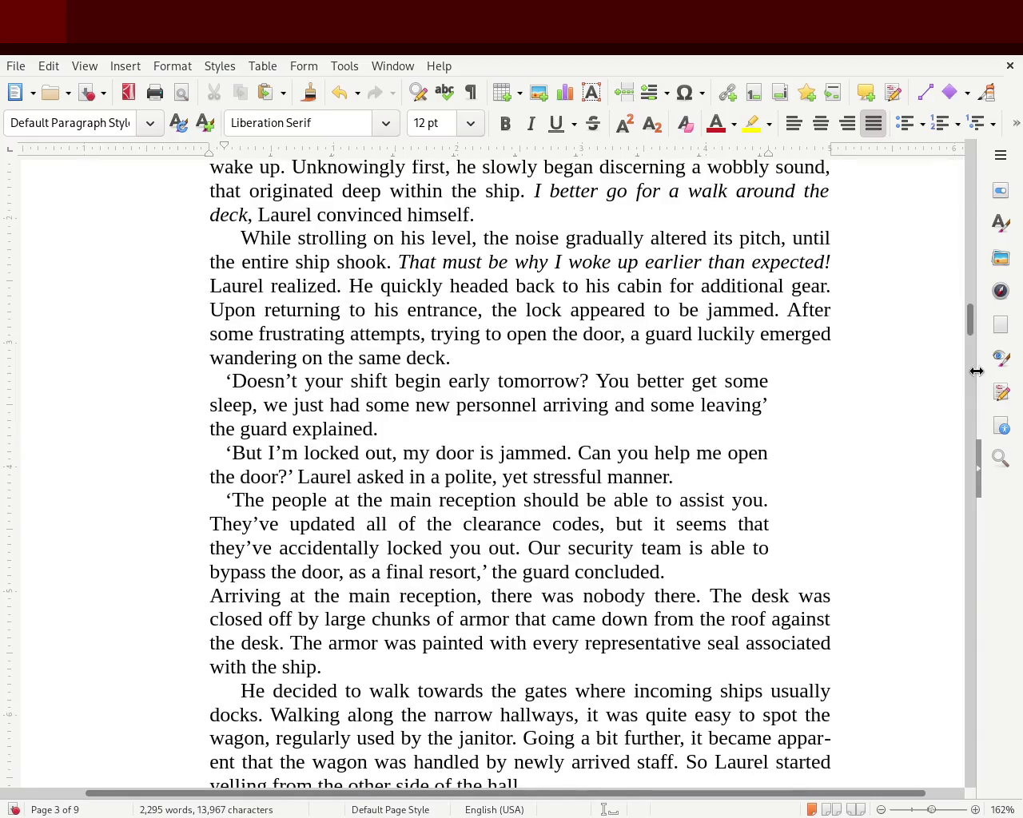
left_click_drag(968, 320, 962, 237)
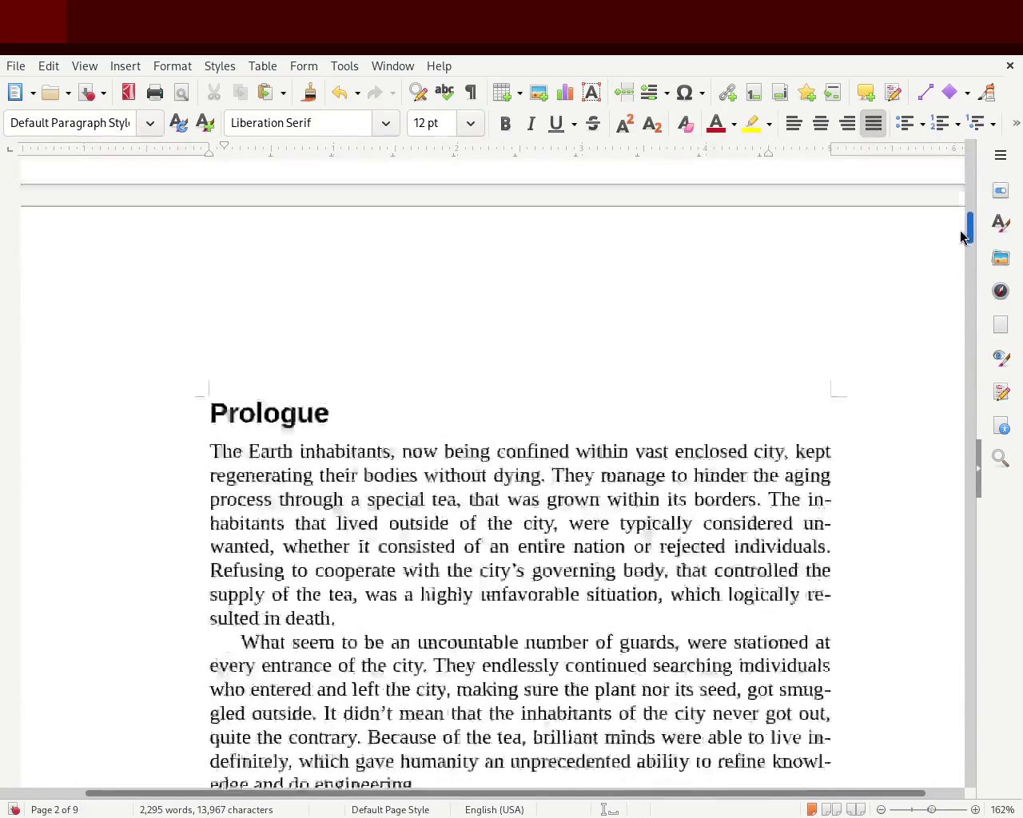
left_click_drag(960, 238, 945, 335)
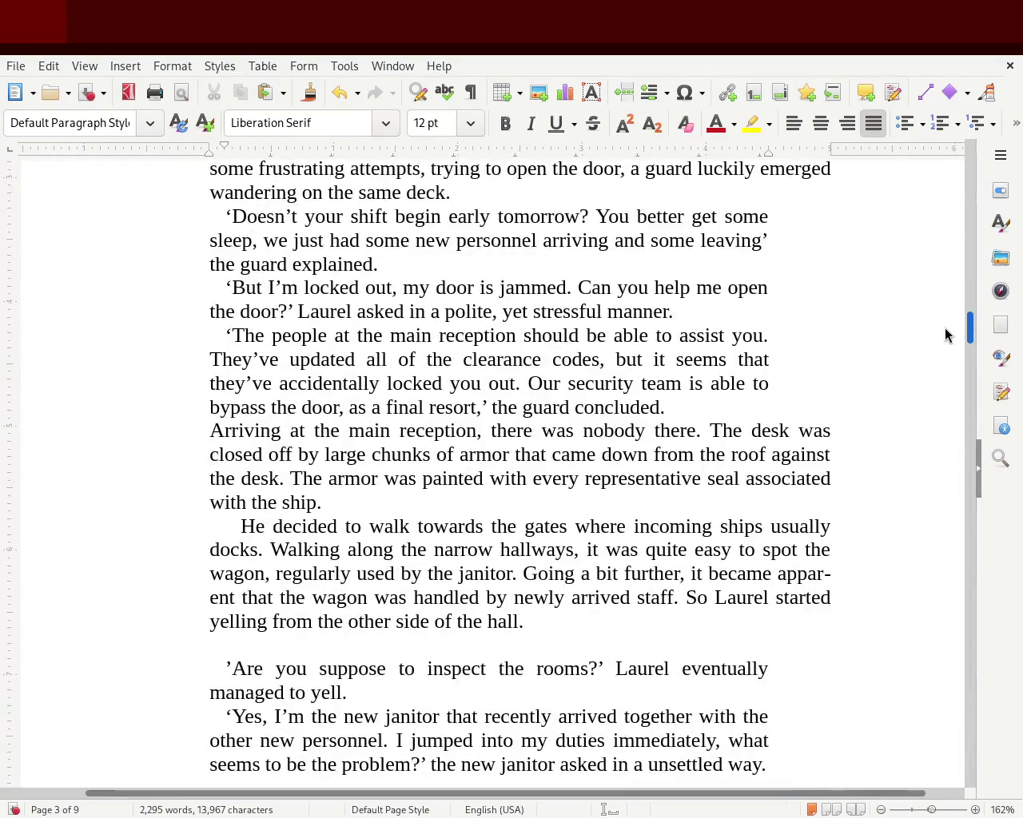
scroll(945, 334, "down", 2)
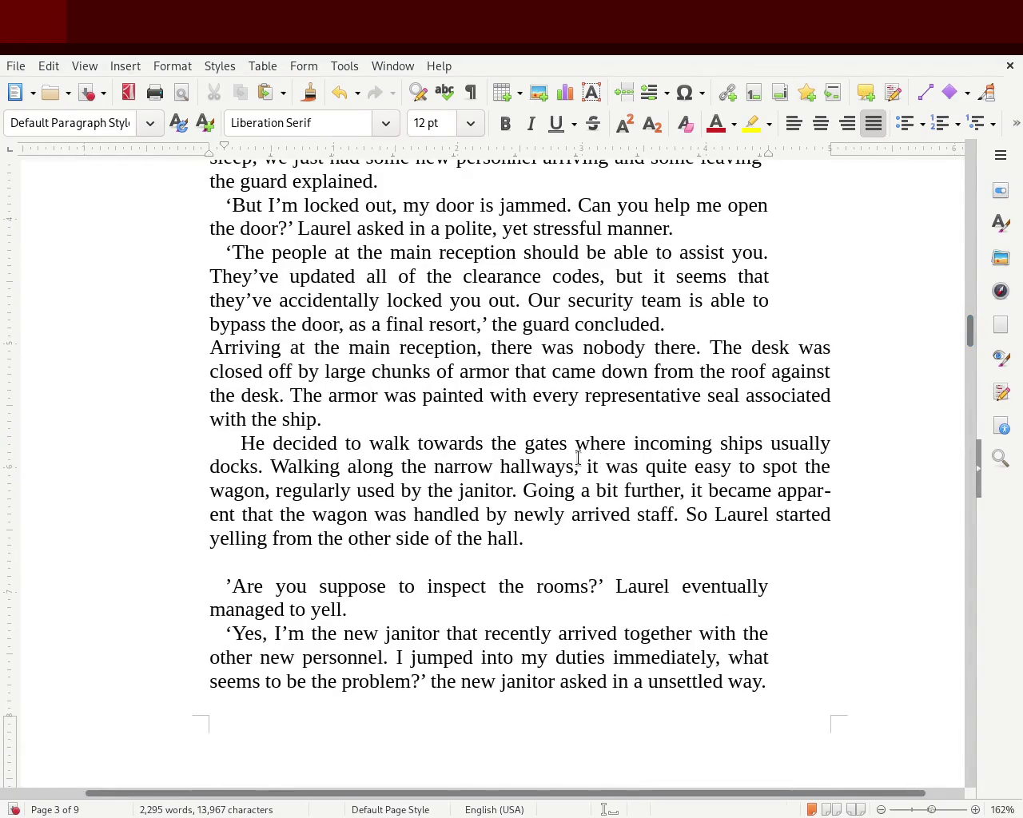
Step: Delete the empty line before 'Are you suppose to inspect the rooms?'
left_click(264, 561)
key("BackSpace")
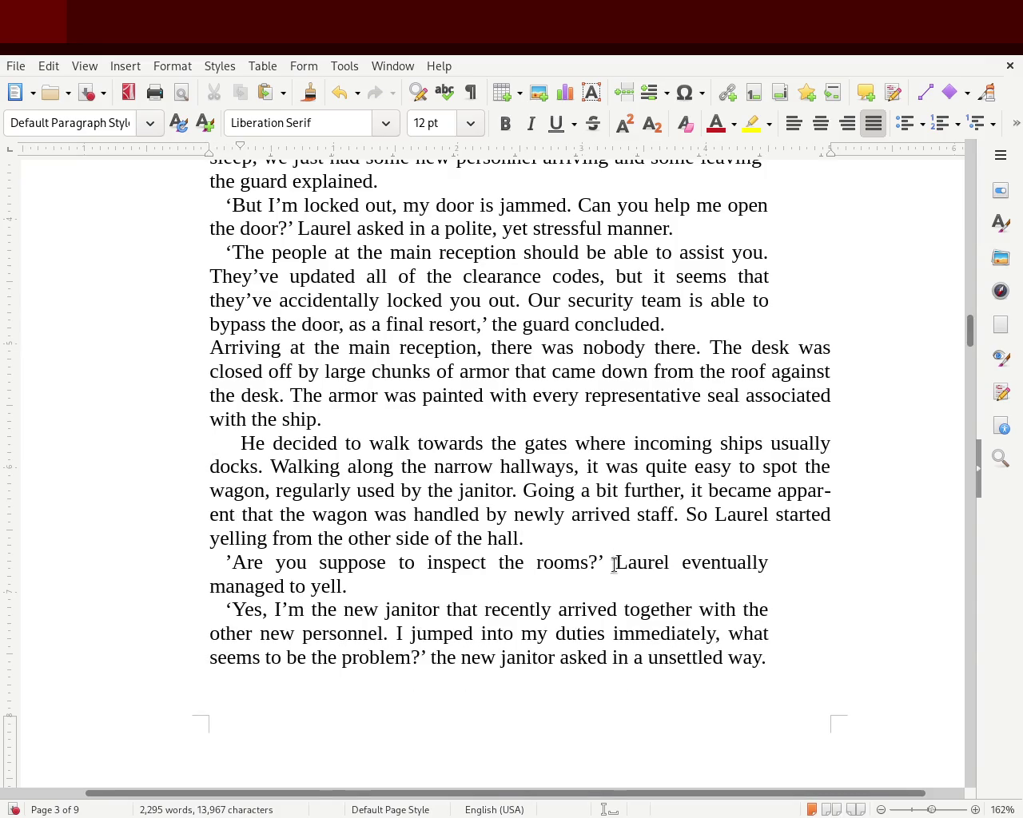
mouse_move(969, 335)
left_mouse_down()
mouse_move(970, 310)
mouse_move(965, 322)
left_mouse_up()
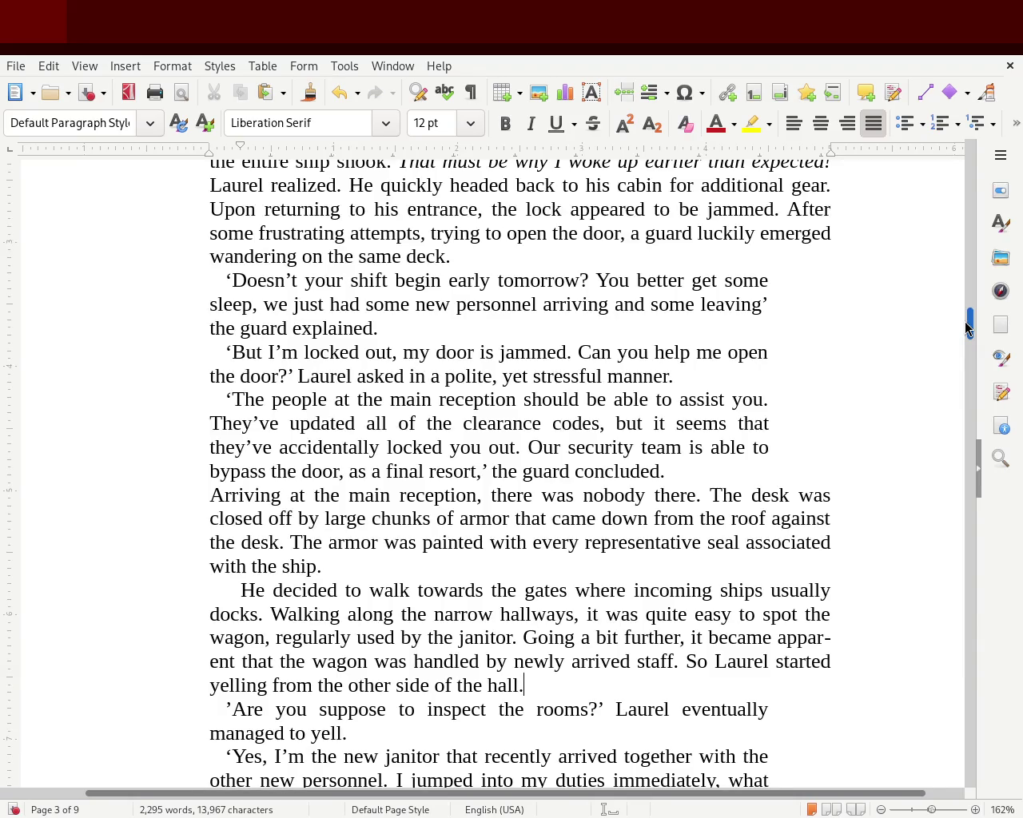
left_click_drag(965, 322, 964, 329)
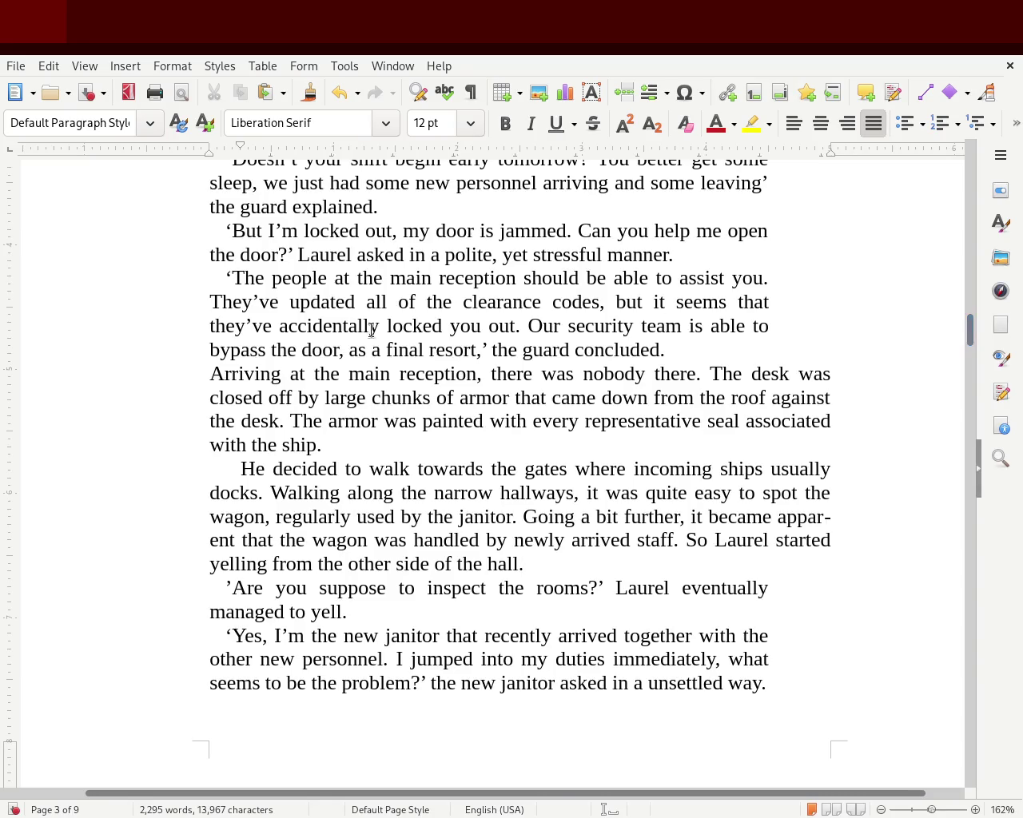
left_click(201, 372)
Step: Indent the 'Arriving' paragraph's first line and remove the empty line above 'While heading'
left_click_drag(211, 152, 229, 152)
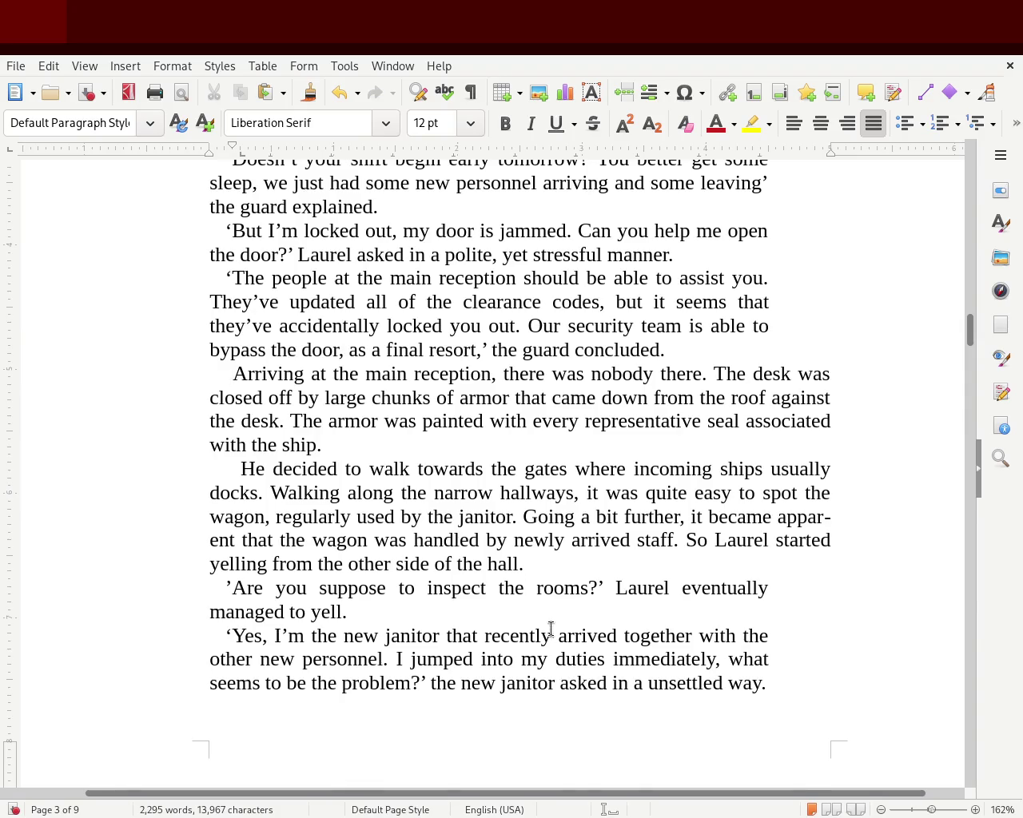
mouse_move(970, 336)
left_mouse_down()
mouse_move(944, 310)
mouse_move(940, 390)
left_mouse_up()
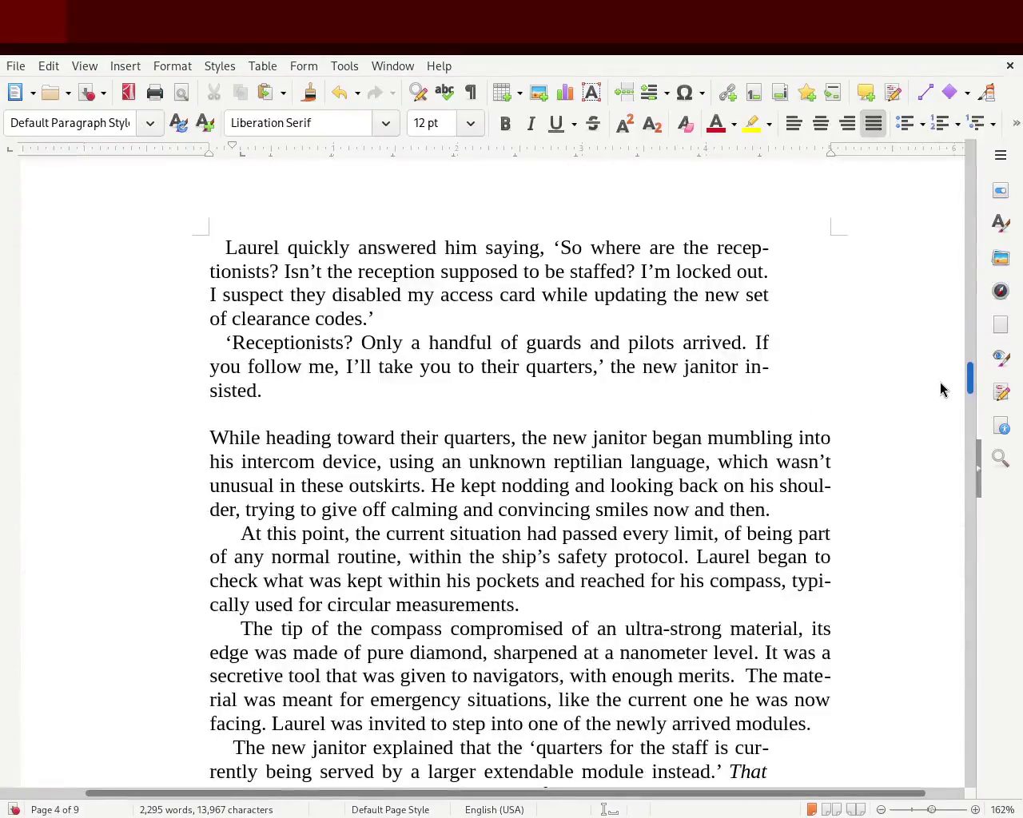
left_click(374, 421)
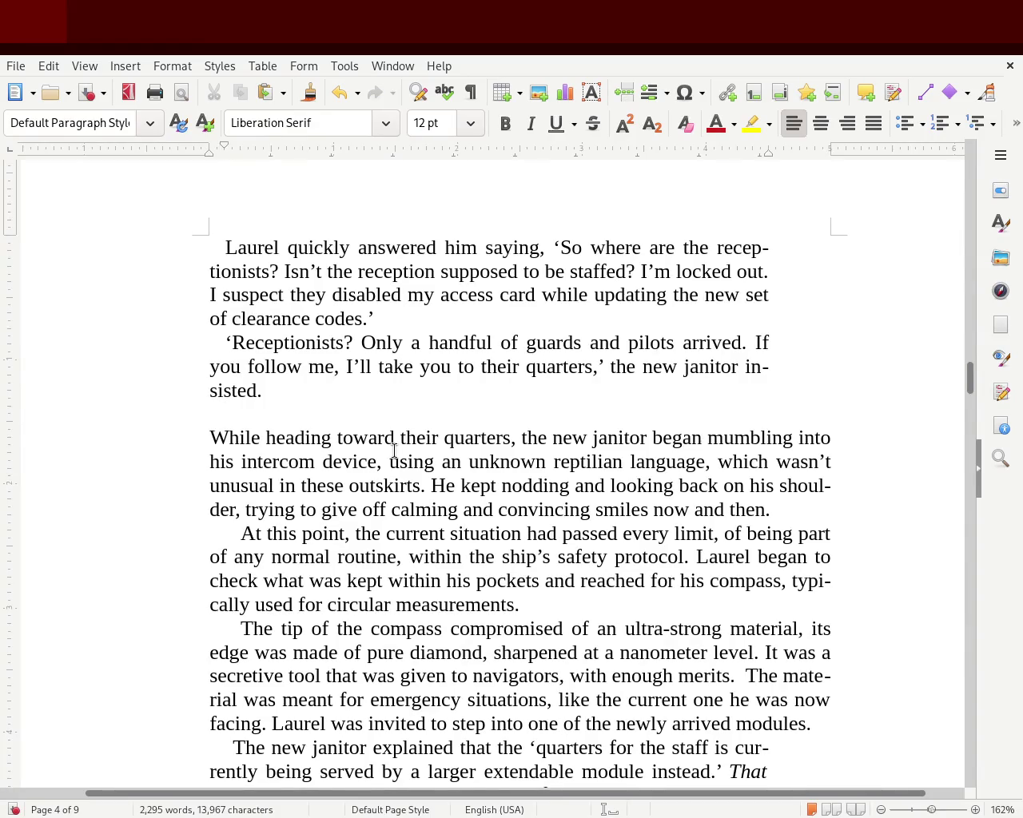
key("BackSpace")
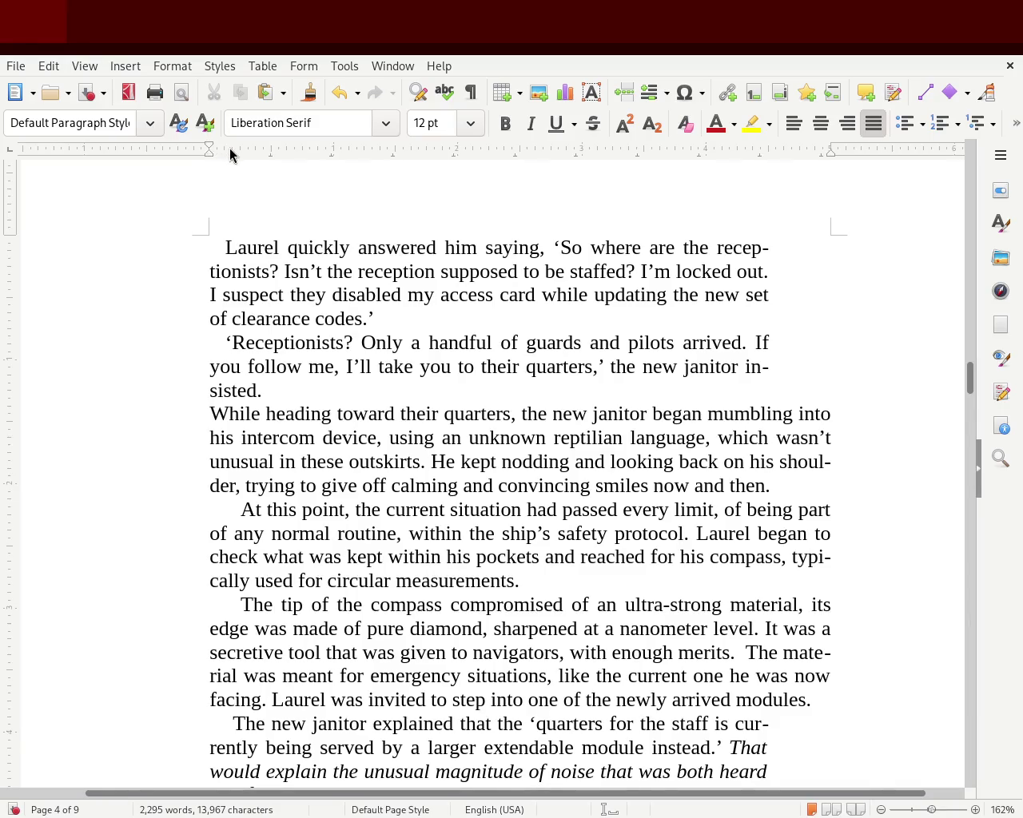
Step: Give 'While heading' a first-line indent and adjust the 'Receptionists' paragraph's first-line indent
left_click_drag(206, 149, 232, 157)
left_click(32, 359)
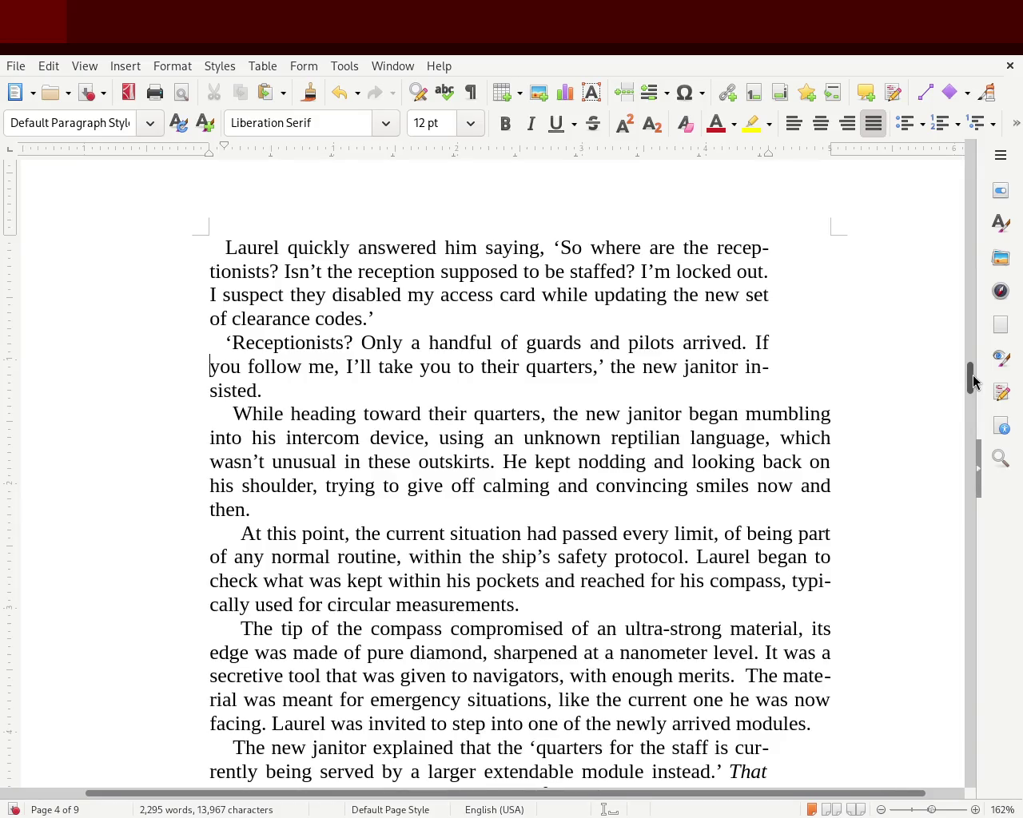
left_click(210, 346)
left_click_drag(220, 150, 217, 150)
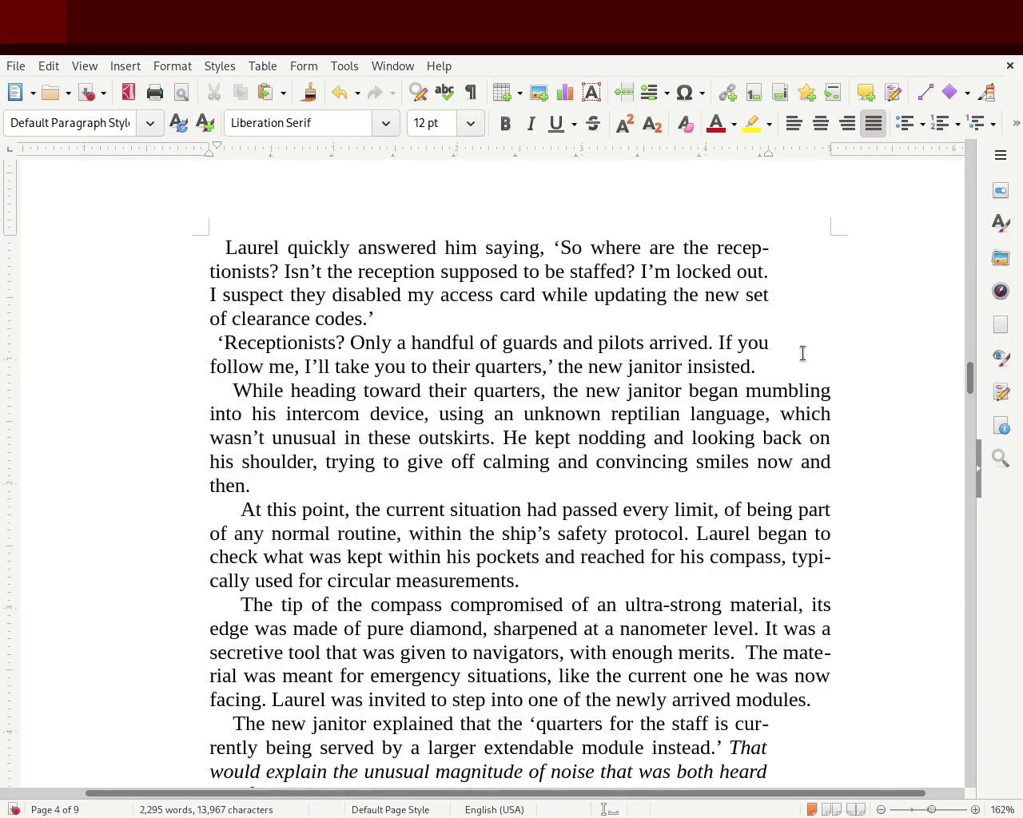
Step: Undo the stray indent change and re-indent 'While heading' with a Tab instead
left_click_drag(970, 384, 968, 337)
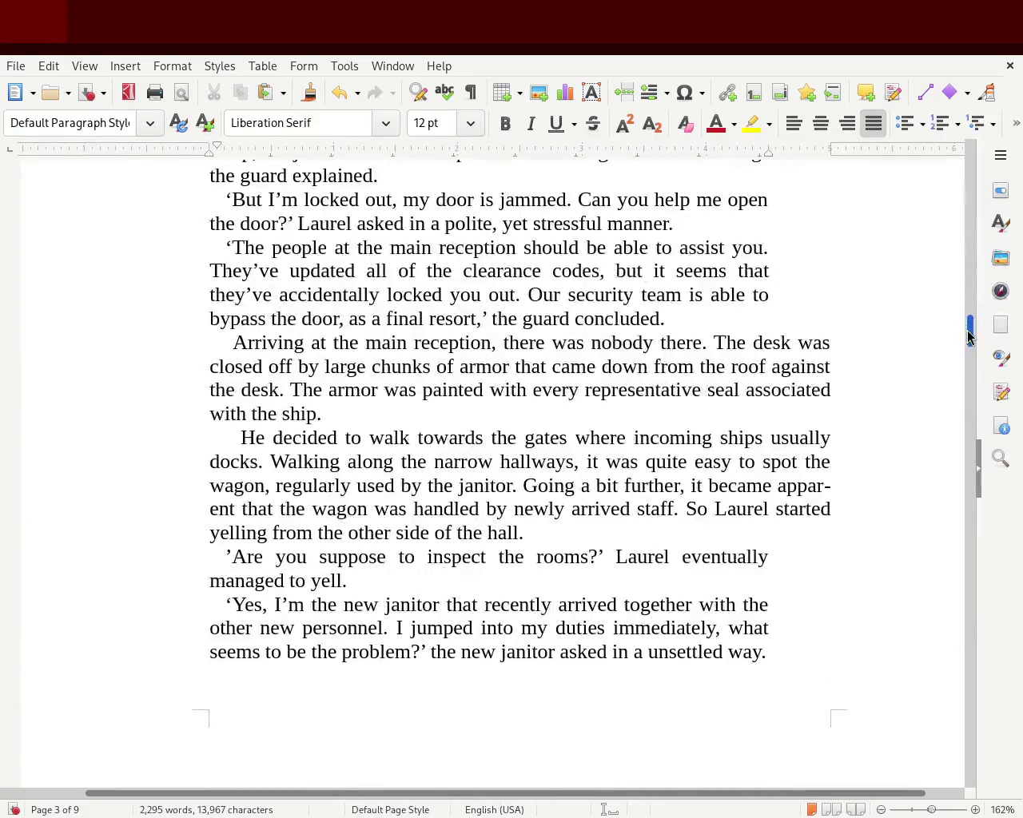
scroll(969, 337, "down", 1)
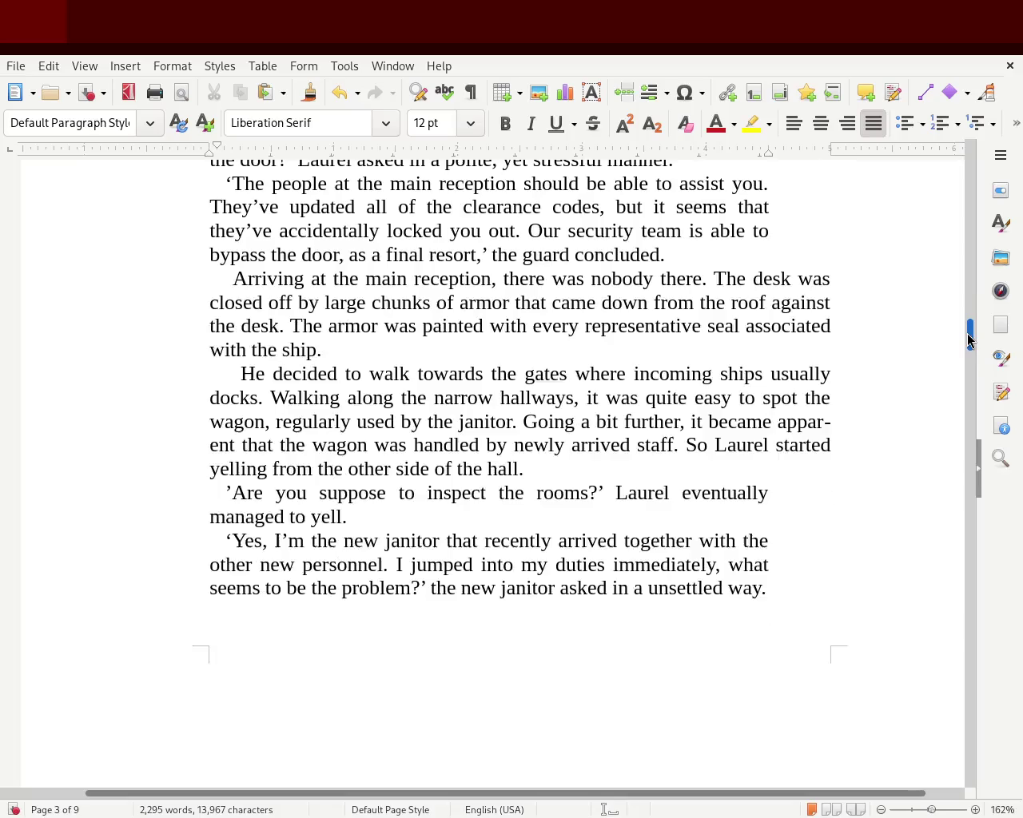
scroll(968, 340, "down", 1)
left_click_drag(968, 339, 964, 370)
key("ctrl+z")
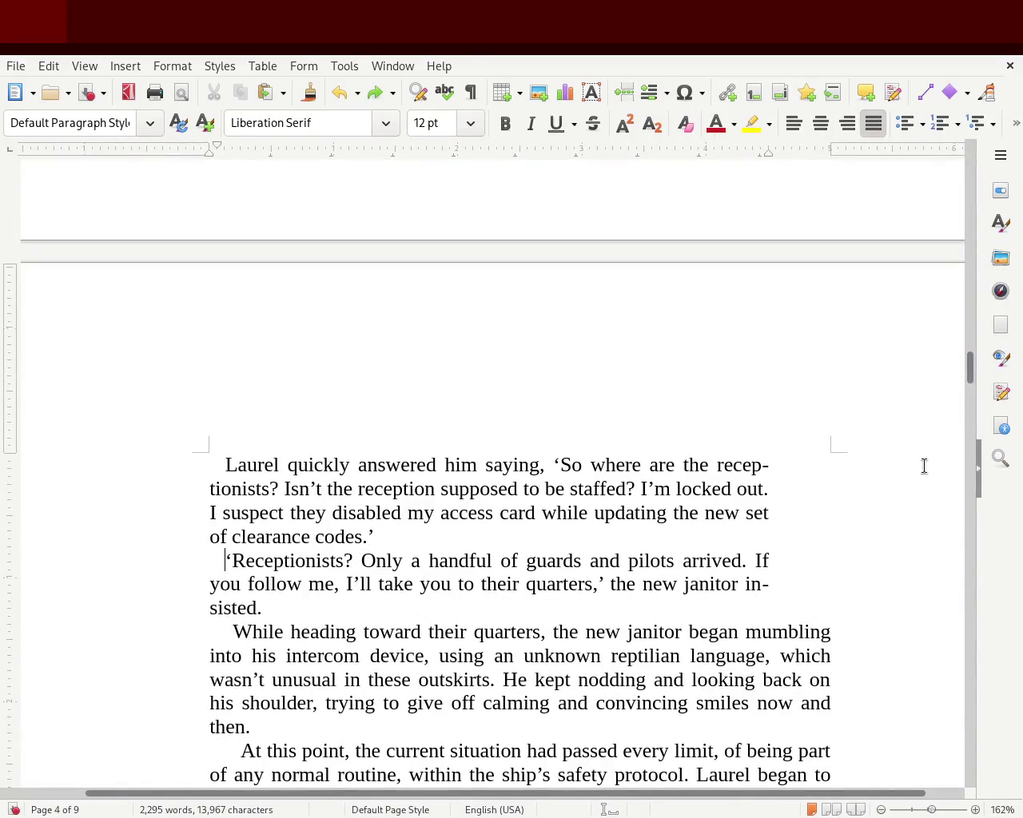
left_click(244, 612)
left_click_drag(225, 147, 209, 151)
key("Tab")
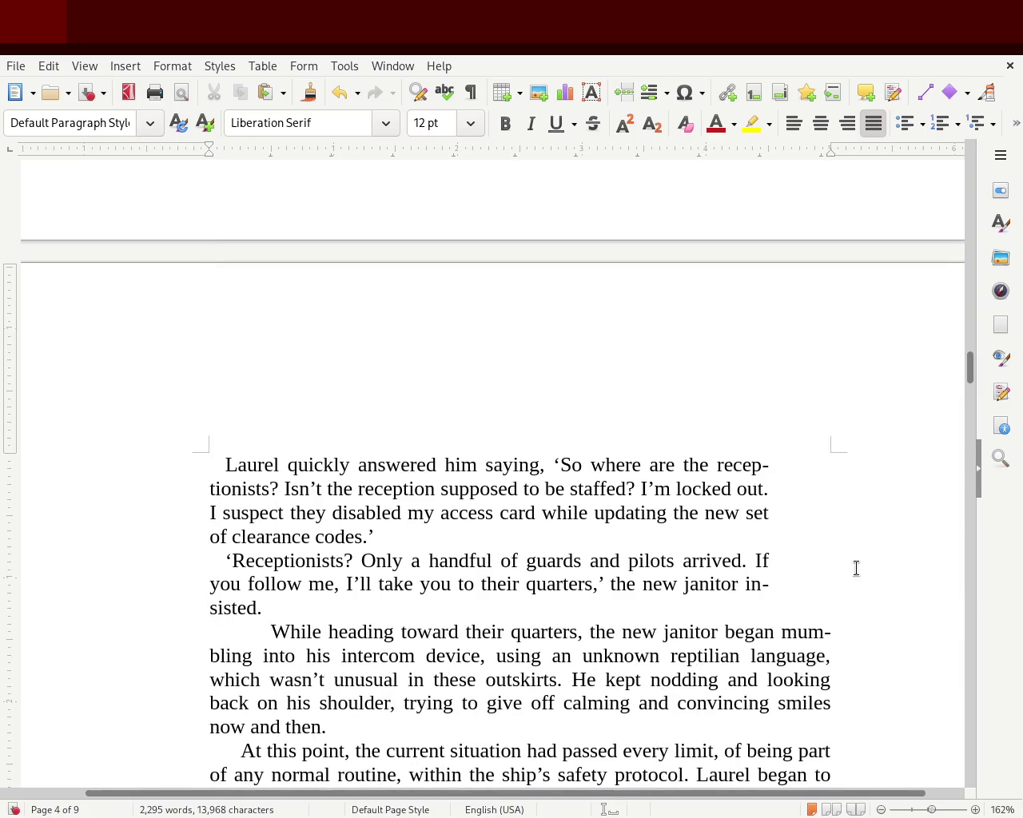
left_click_drag(970, 366, 970, 299)
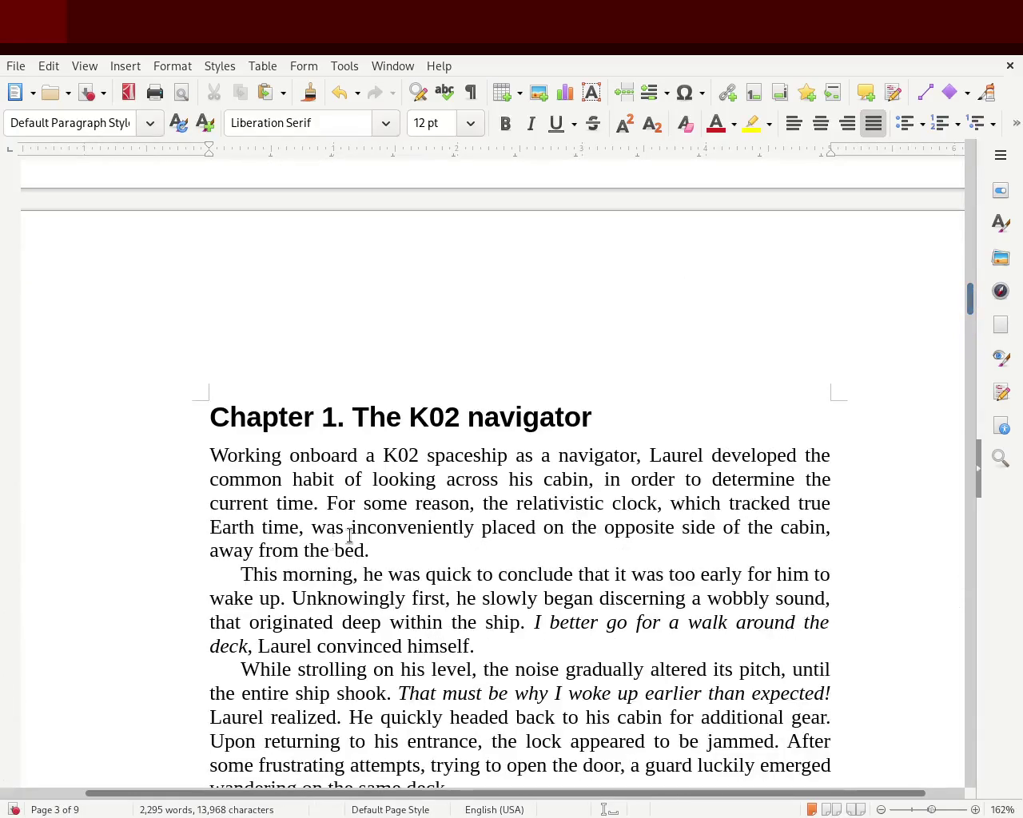
Step: Reset the 'This morning' first-line indent to the margin and indent it with a Tab
left_click(239, 574)
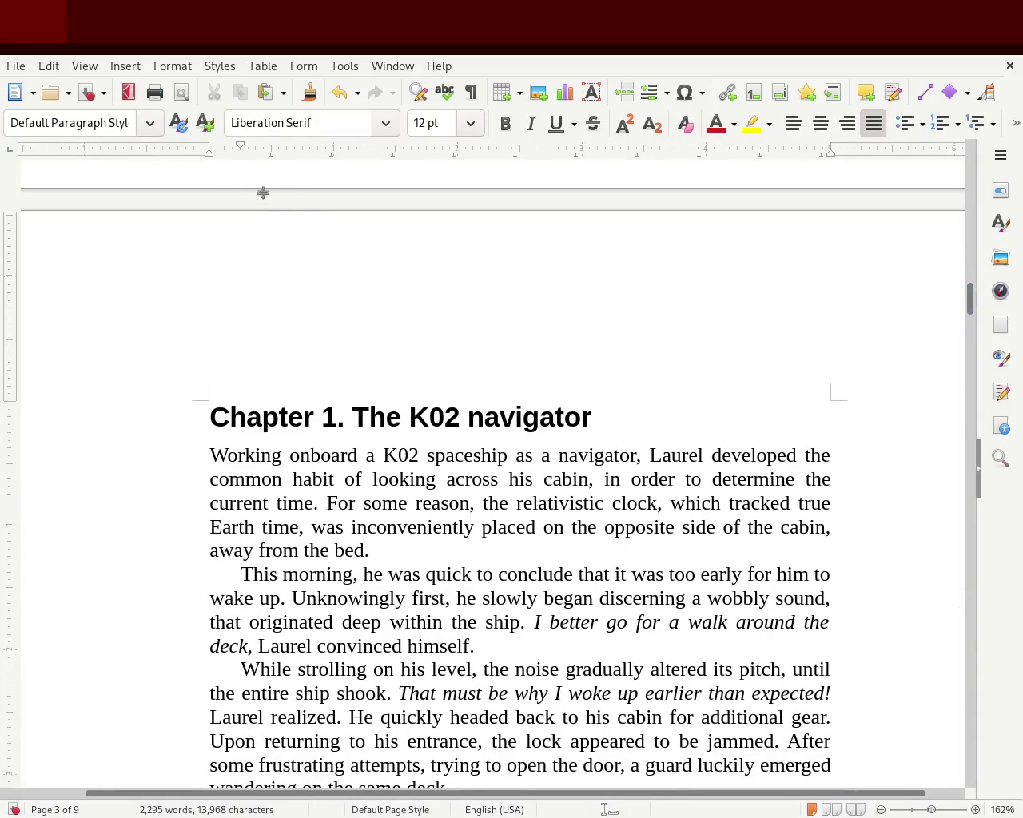
left_click_drag(238, 147, 208, 151)
key("Tab")
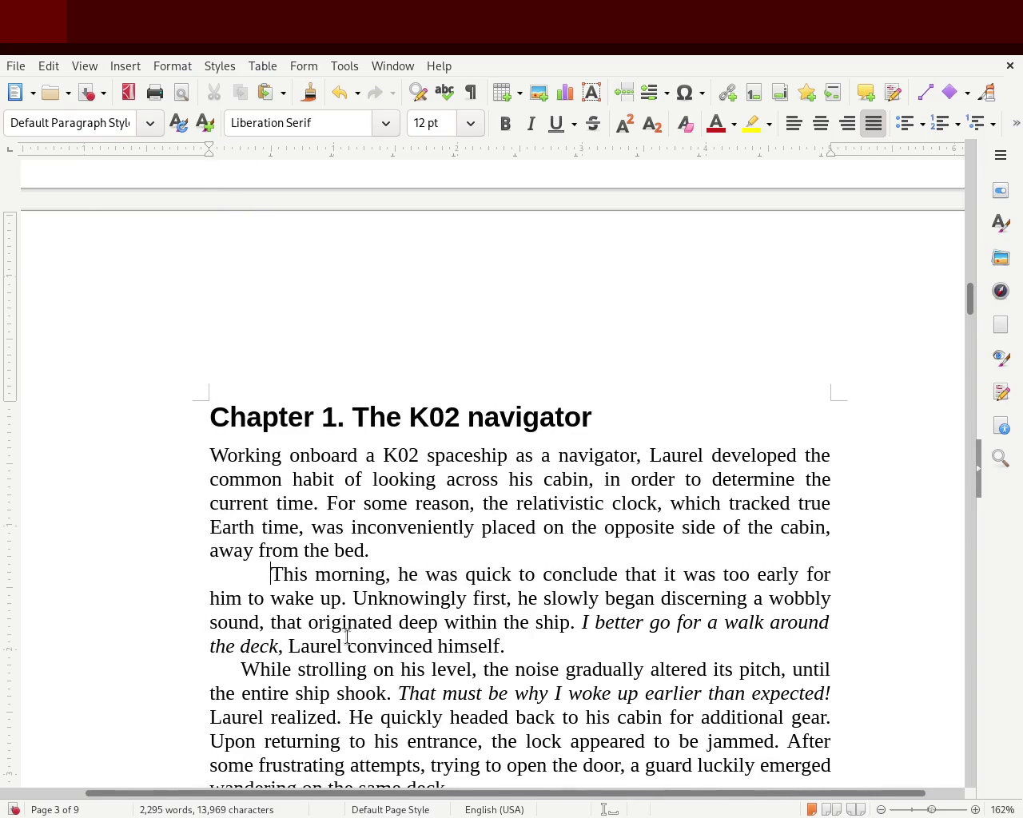
left_click_drag(968, 289, 967, 300)
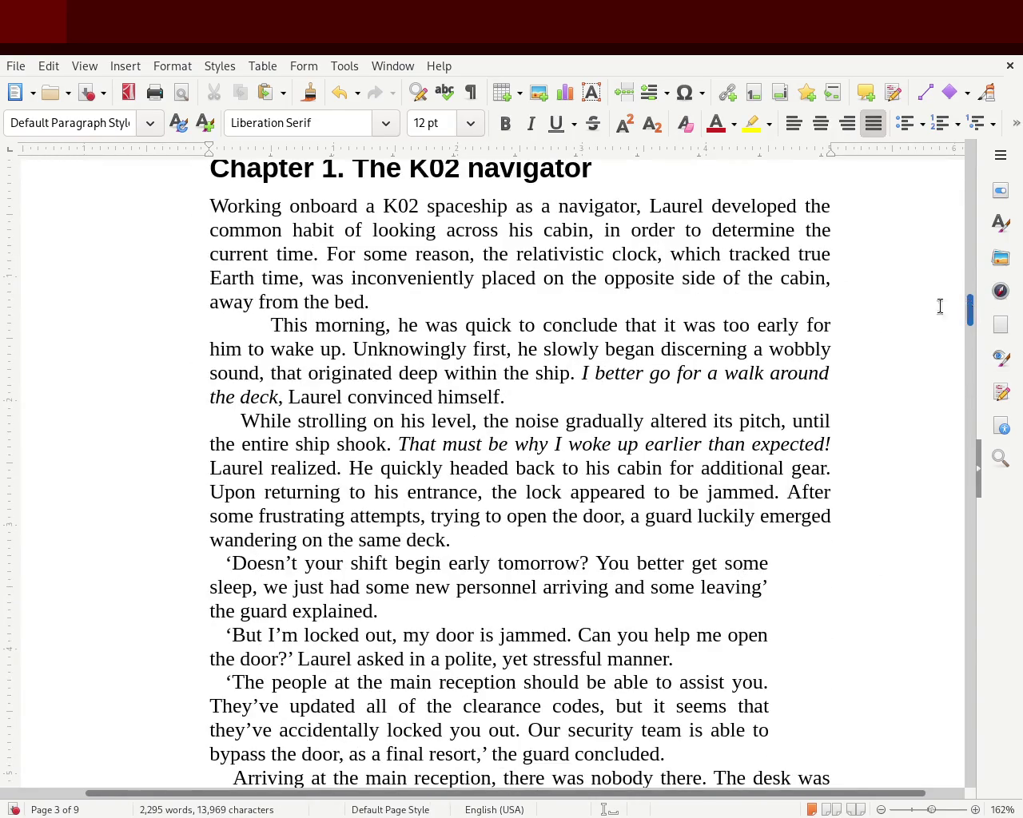
Step: Re-indent 'While strolling' with a Tab and join it onto 'convinced himself.'
left_click(235, 421)
left_click_drag(239, 147, 210, 149)
key("Tab")
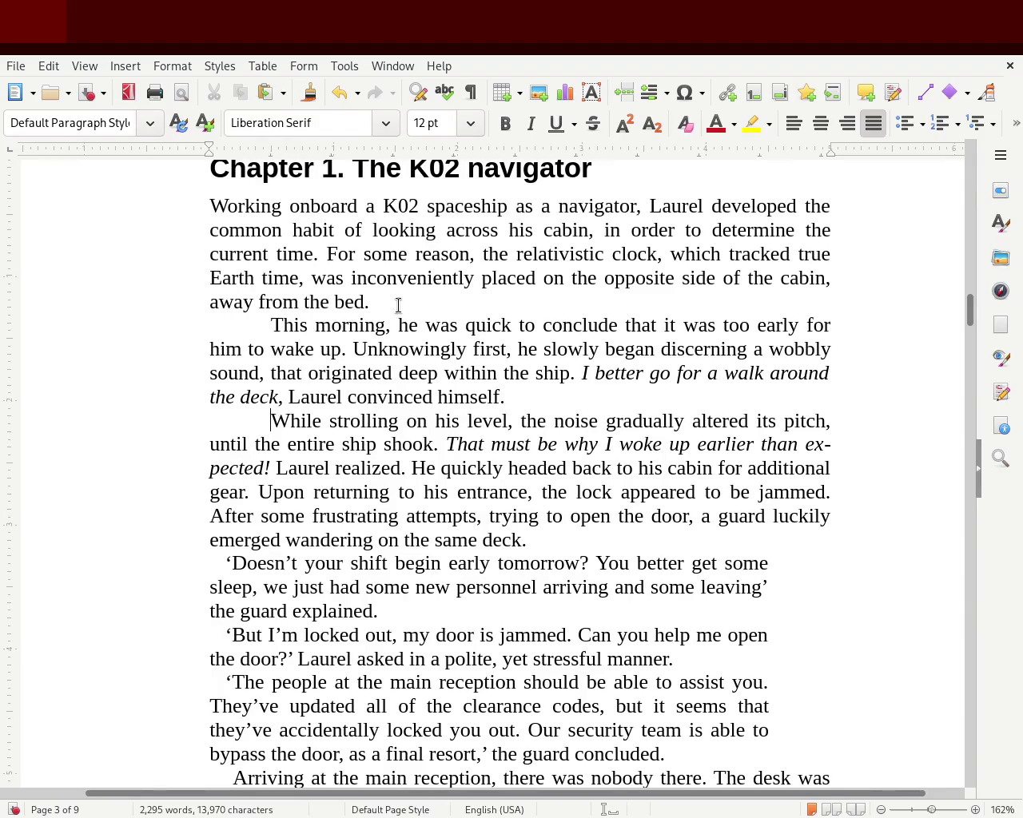
left_click(539, 392)
key("Delete")
key("Delete")
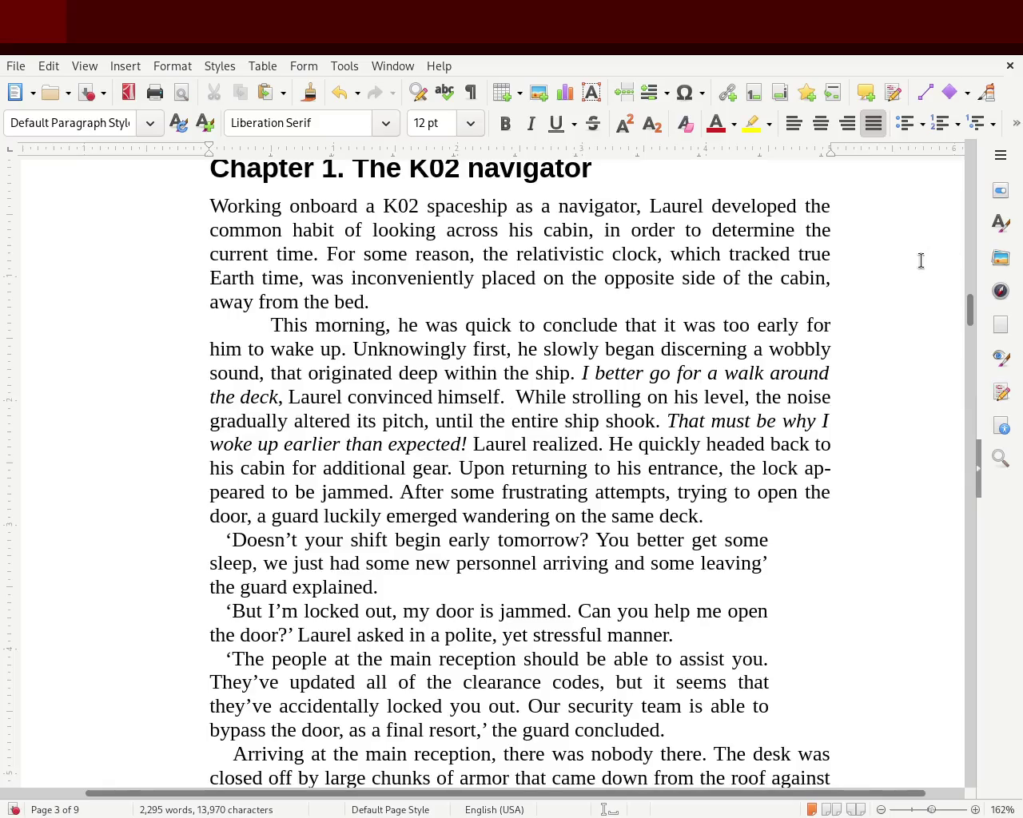
Step: Reset the 'Arriving' first-line indent to the margin and indent it with a Tab
scroll(968, 320, "down", 3)
left_click_drag(967, 319, 968, 323)
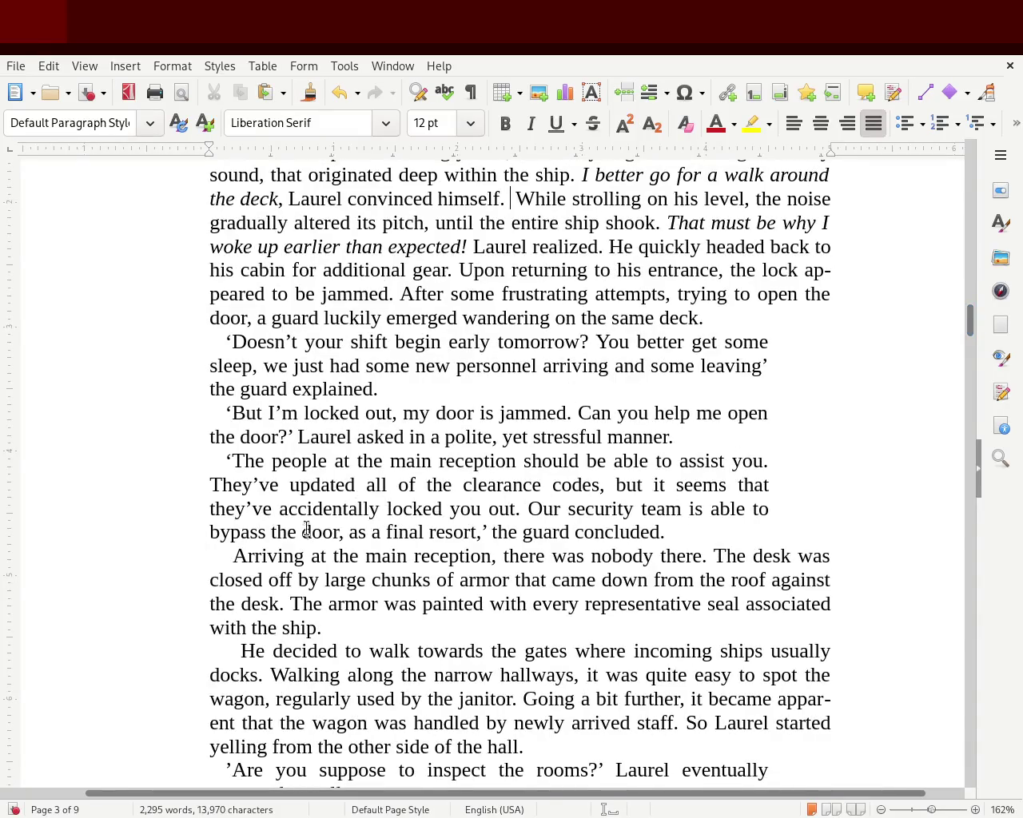
left_click(226, 557)
left_click_drag(234, 152, 209, 151)
key("Tab")
Step: Re-indent 'He decided' with a Tab and join it onto 'with the ship.'
left_click(238, 676)
left_click_drag(240, 148, 209, 149)
key("Tab")
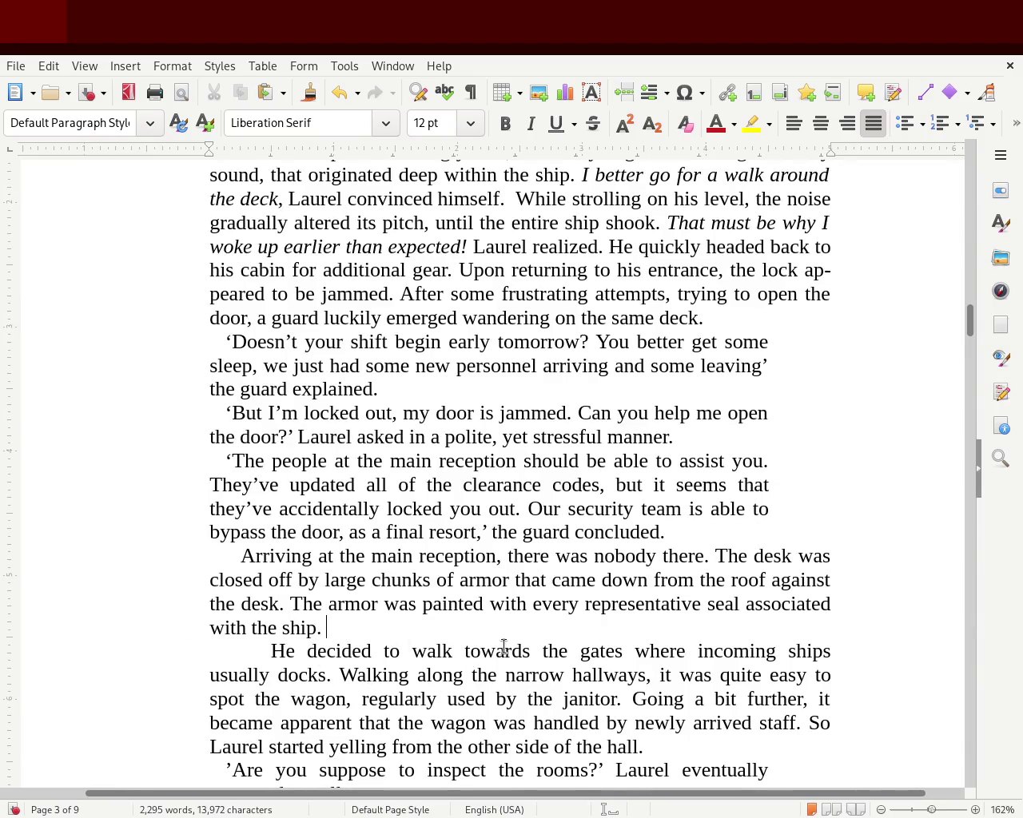
key("Delete")
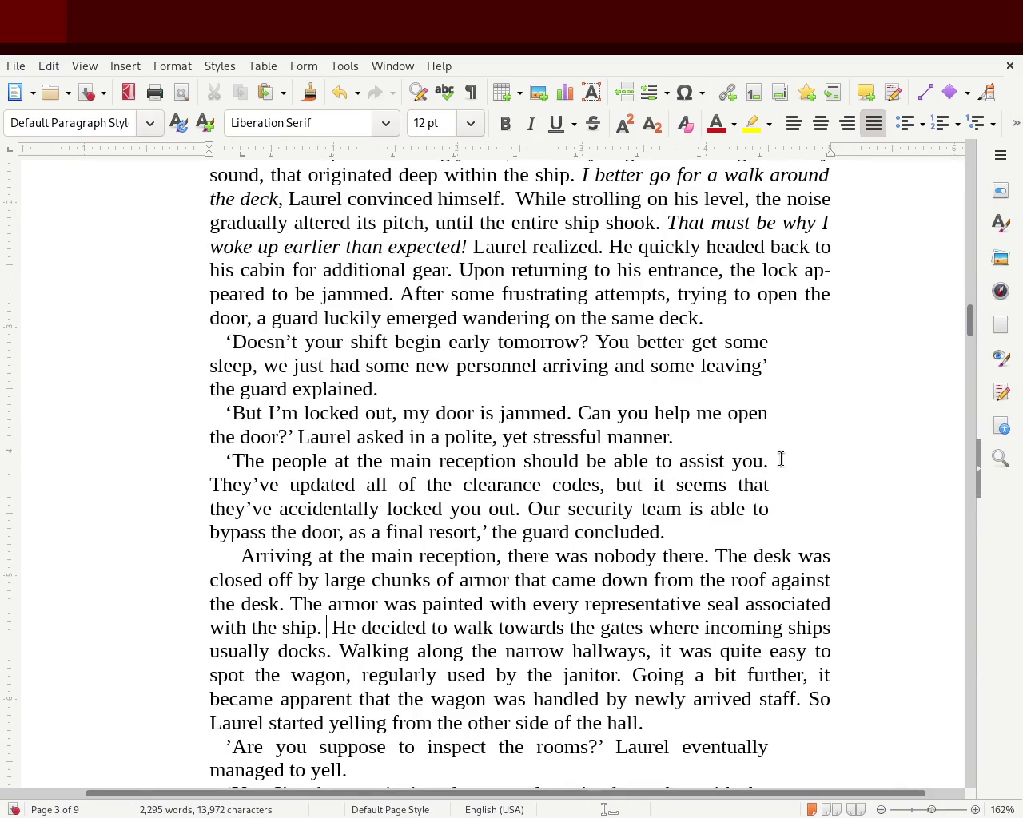
left_click_drag(772, 460, 79, 344)
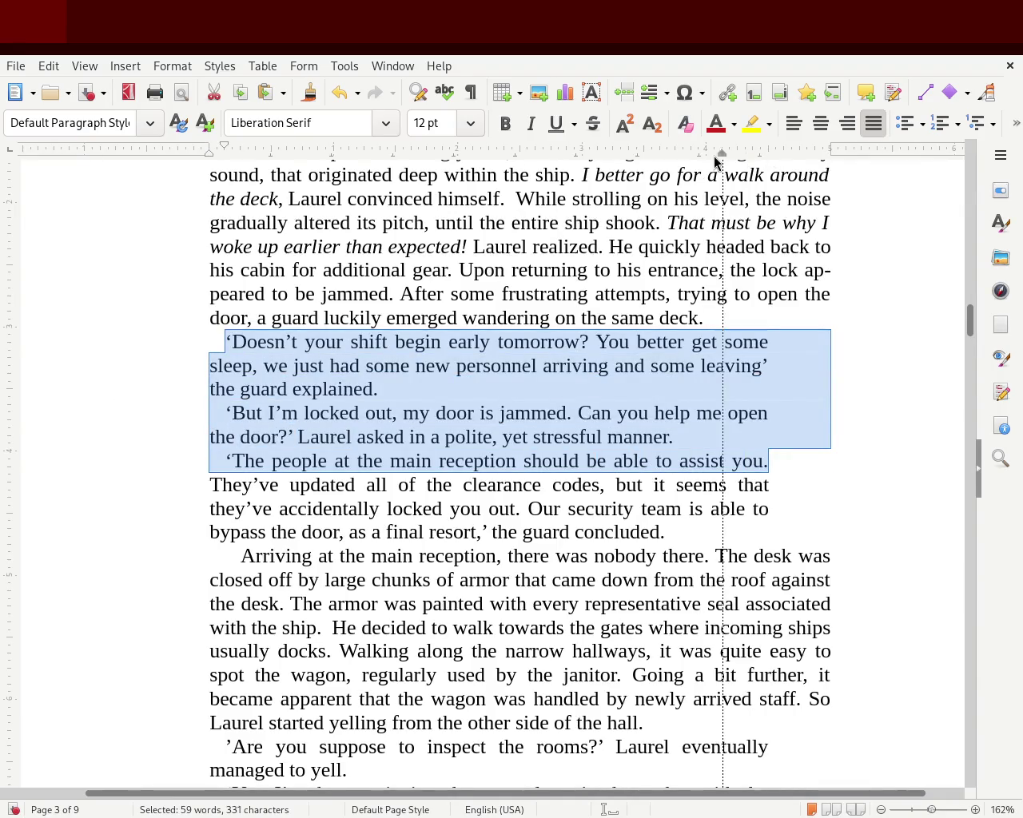
Step: Try narrowing the selected guard dialogue with a right indent
left_click_drag(702, 156, 706, 155)
left_click(658, 436)
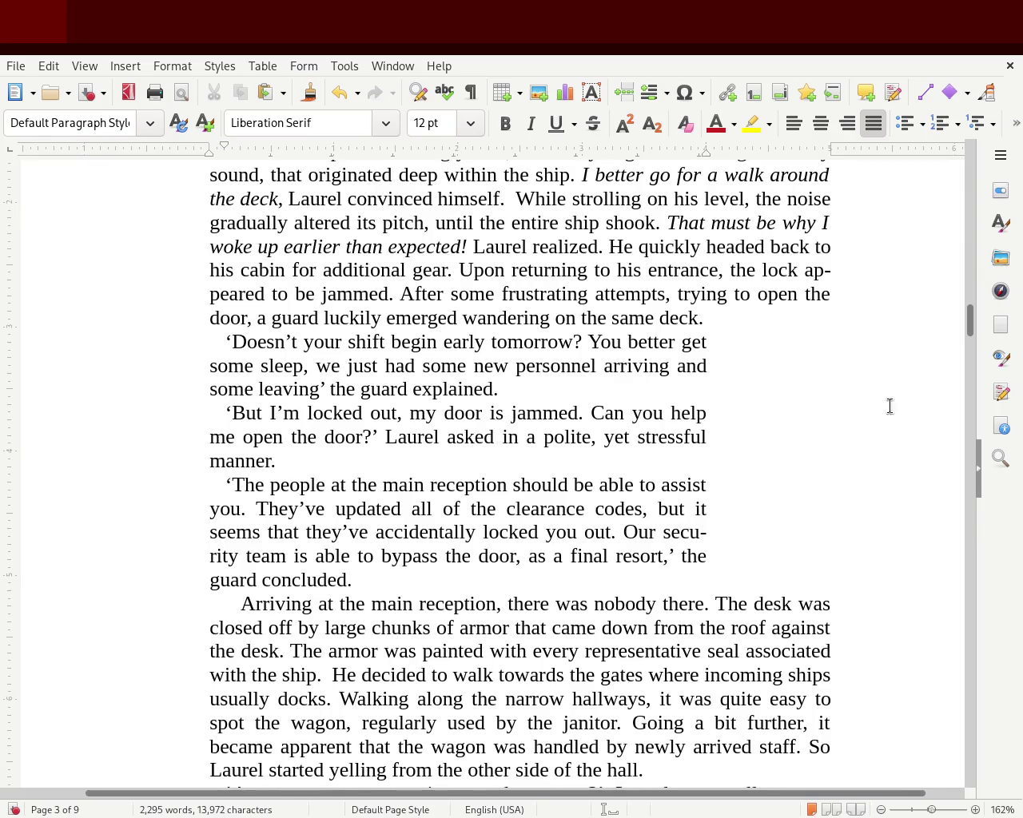
mouse_move(968, 327)
left_mouse_down()
mouse_move(973, 251)
mouse_move(968, 320)
left_mouse_up()
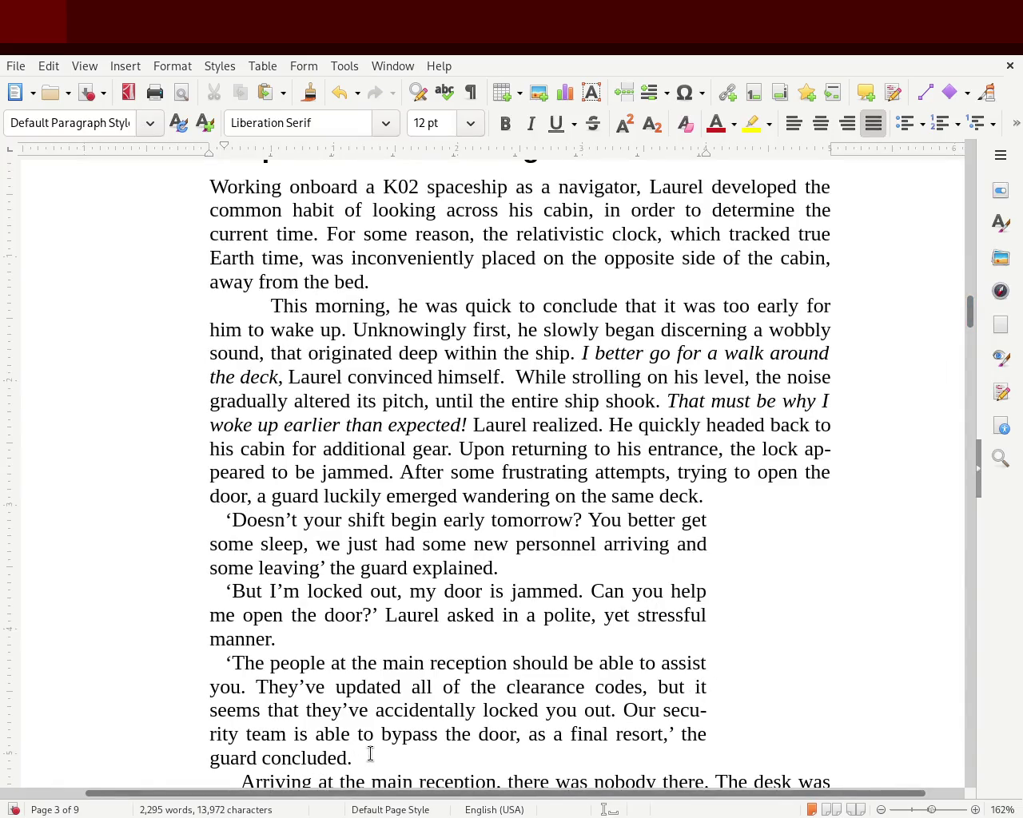
Step: Widen all three guard dialogue paragraphs back to the full text width
left_click_drag(370, 754, 179, 527)
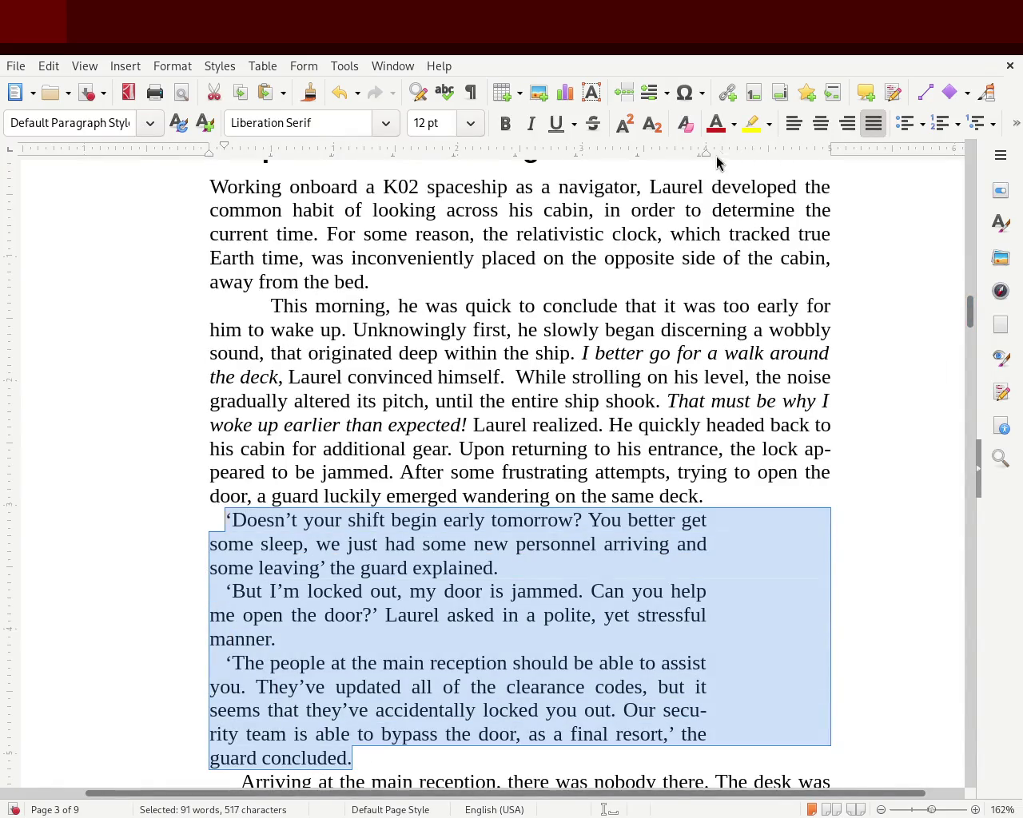
left_click_drag(705, 152, 831, 152)
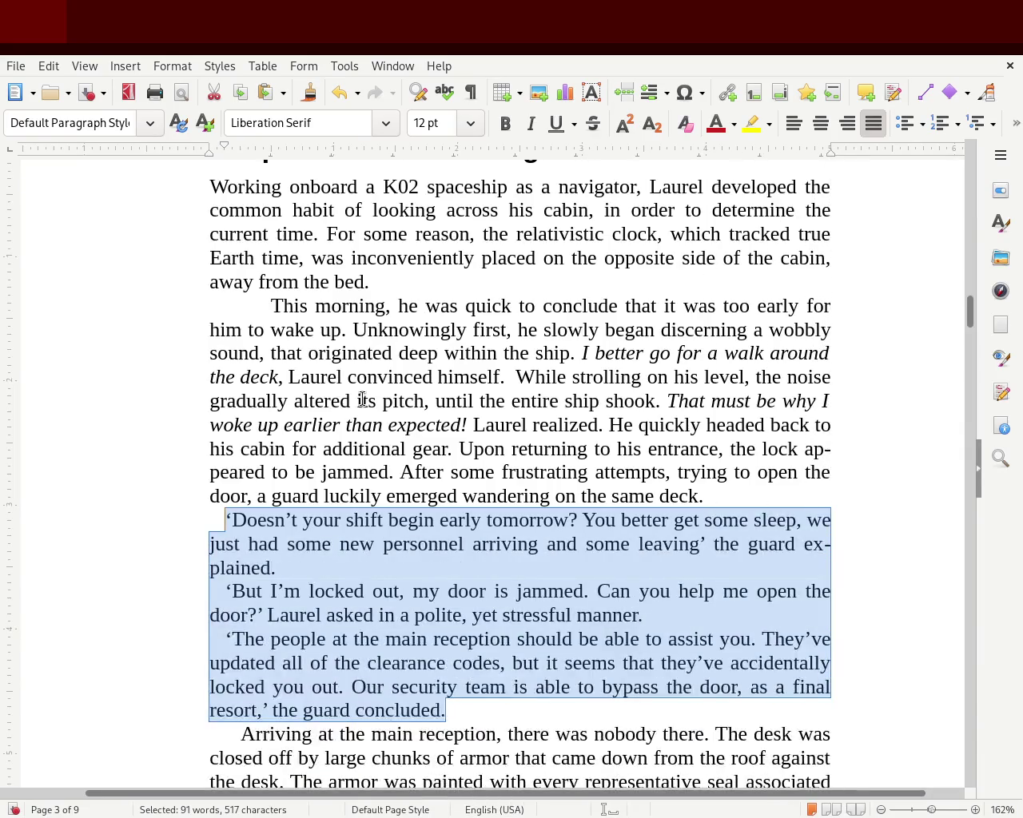
left_click(362, 399)
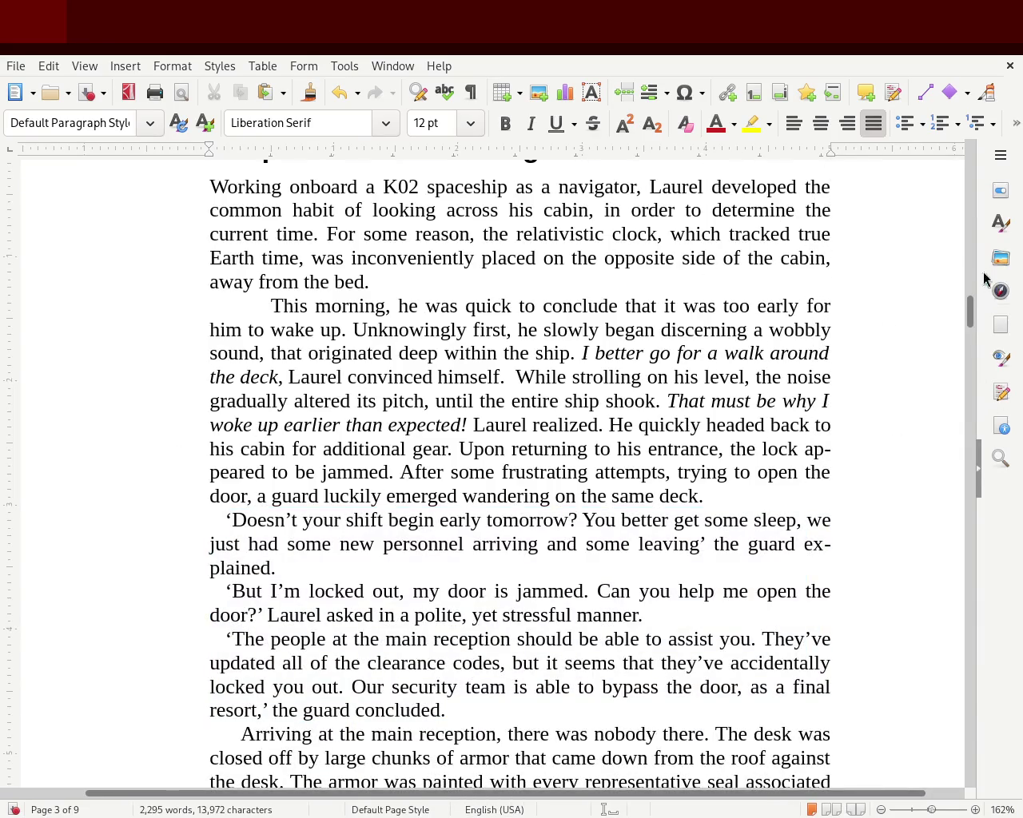
left_click_drag(967, 318, 964, 318)
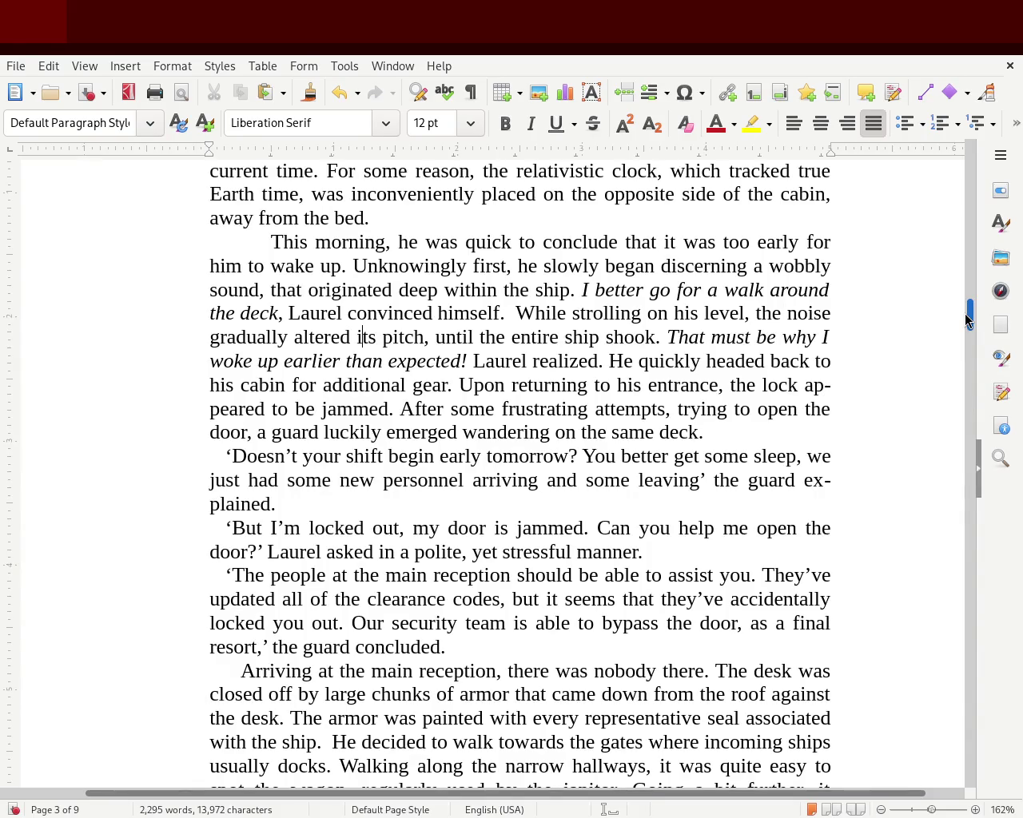
Step: Undo the recent Chapter 1 paragraph edits, restoring 2,296 words
mouse_move(967, 318)
left_mouse_down()
mouse_move(963, 232)
mouse_move(959, 315)
left_mouse_up()
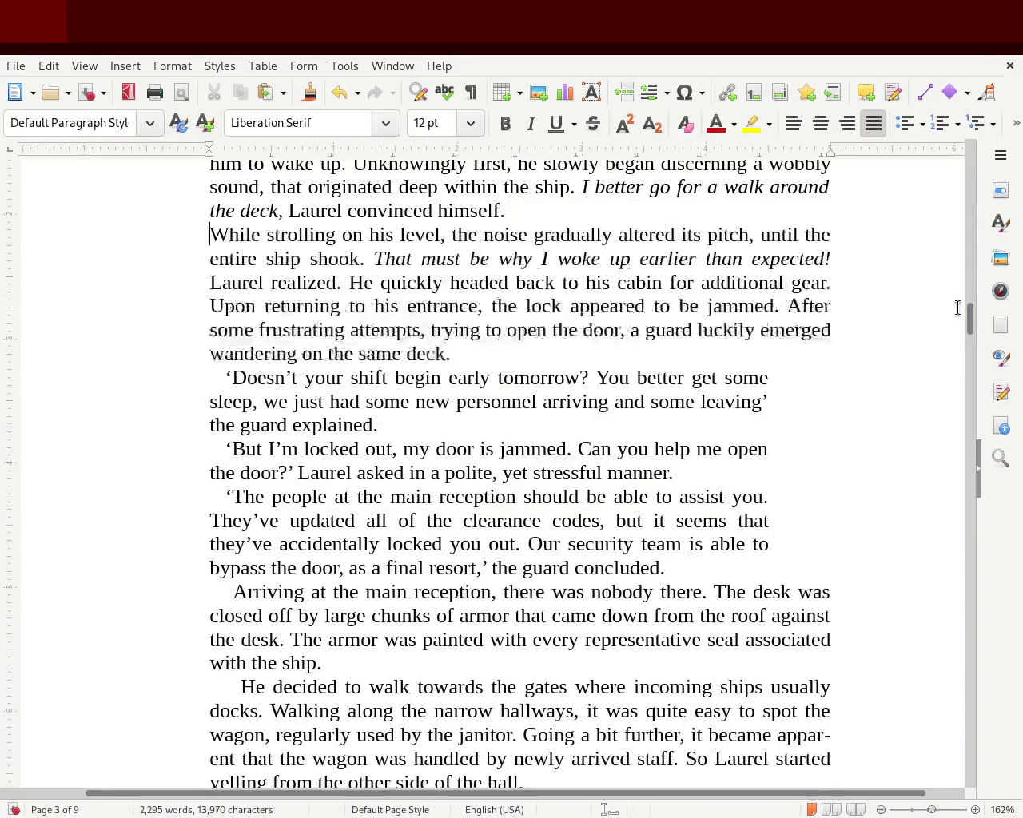
key("ctrl+z")
key("ctrl+z")
key("ctrl+z")
key("ctrl+z")
key("ctrl+z")
key("ctrl+z")
key("ctrl+z")
key("ctrl+z")
key("ctrl+z")
key("ctrl+z")
key("ctrl+z")
key("ctrl+z")
key("ctrl+z")
key("ctrl+z")
key("ctrl+z")
key("ctrl+z")
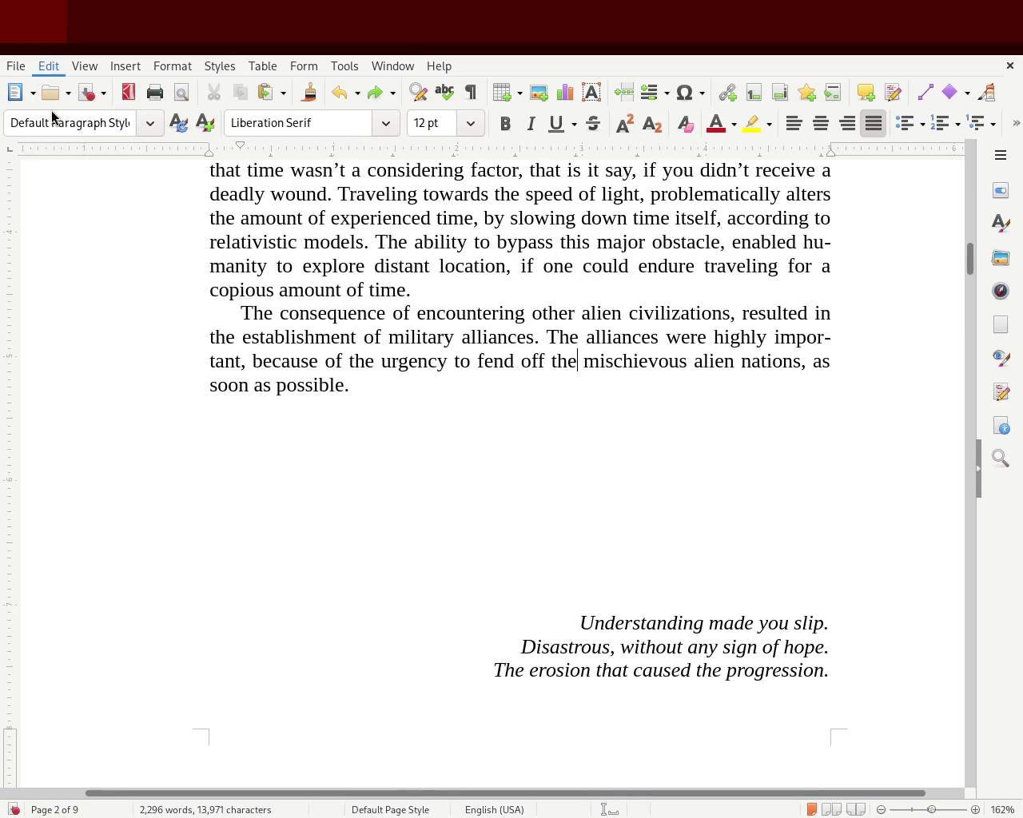
Step: Restore and then delete 'other' and the leftover space before 'mischievous' in the Prologue's last sentence
key("ctrl+z")
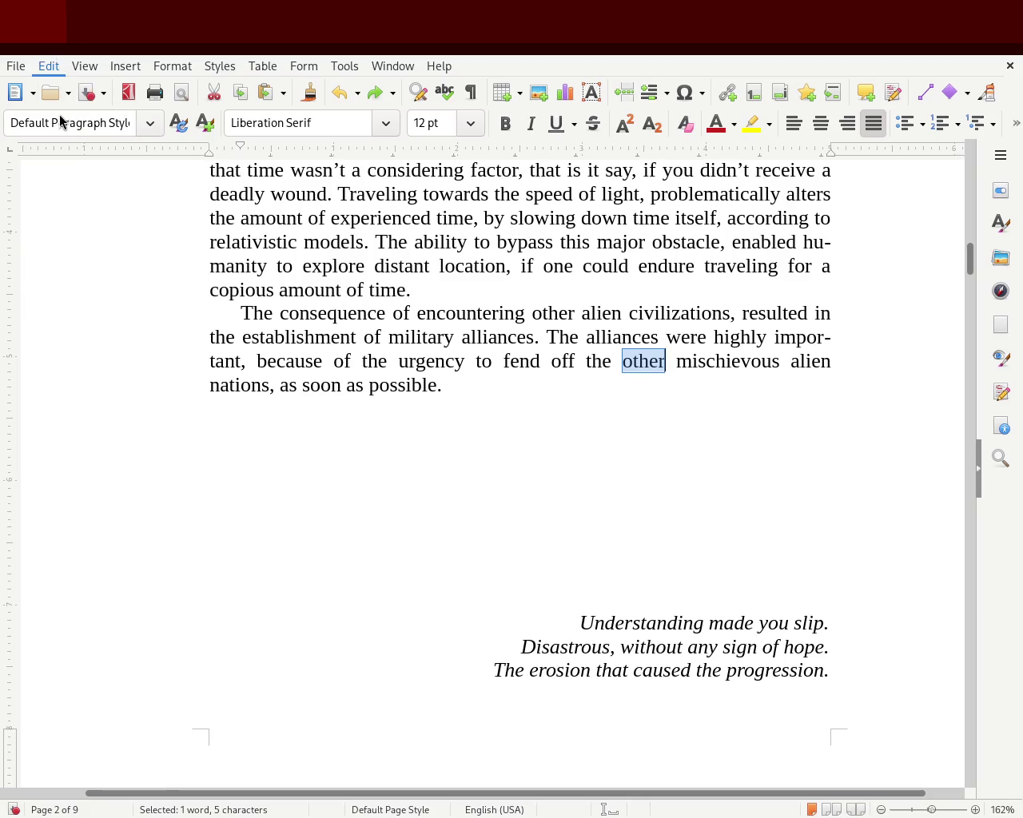
key("Delete")
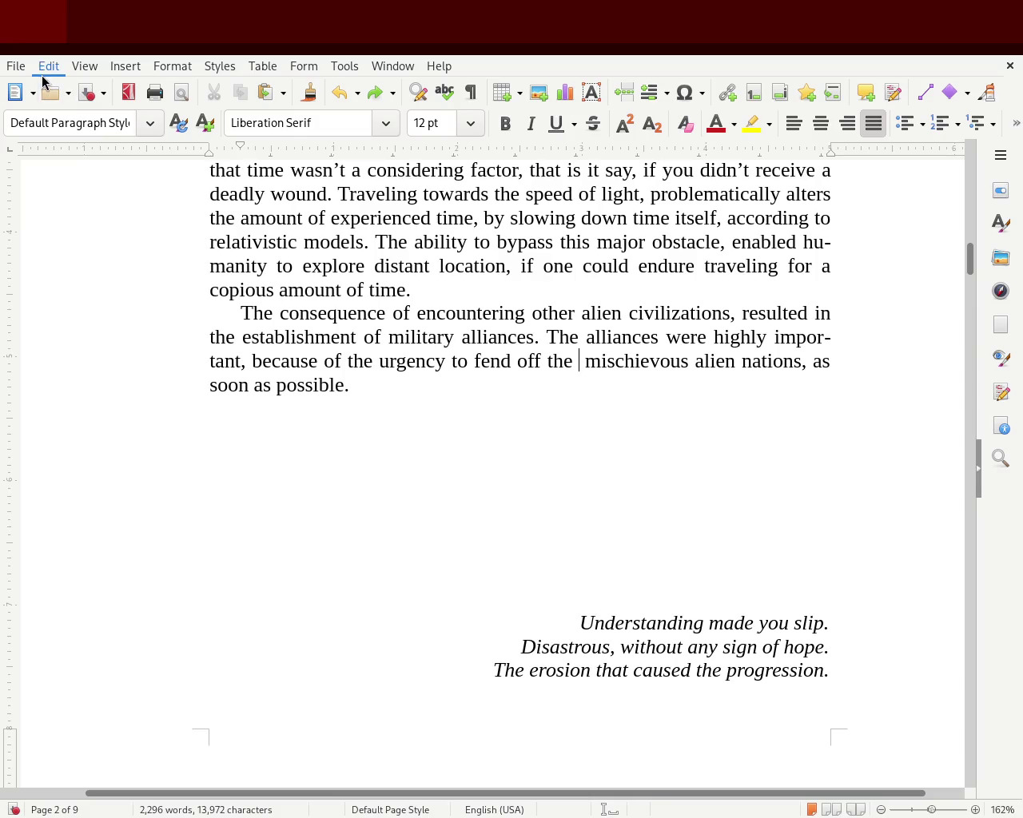
key("Delete")
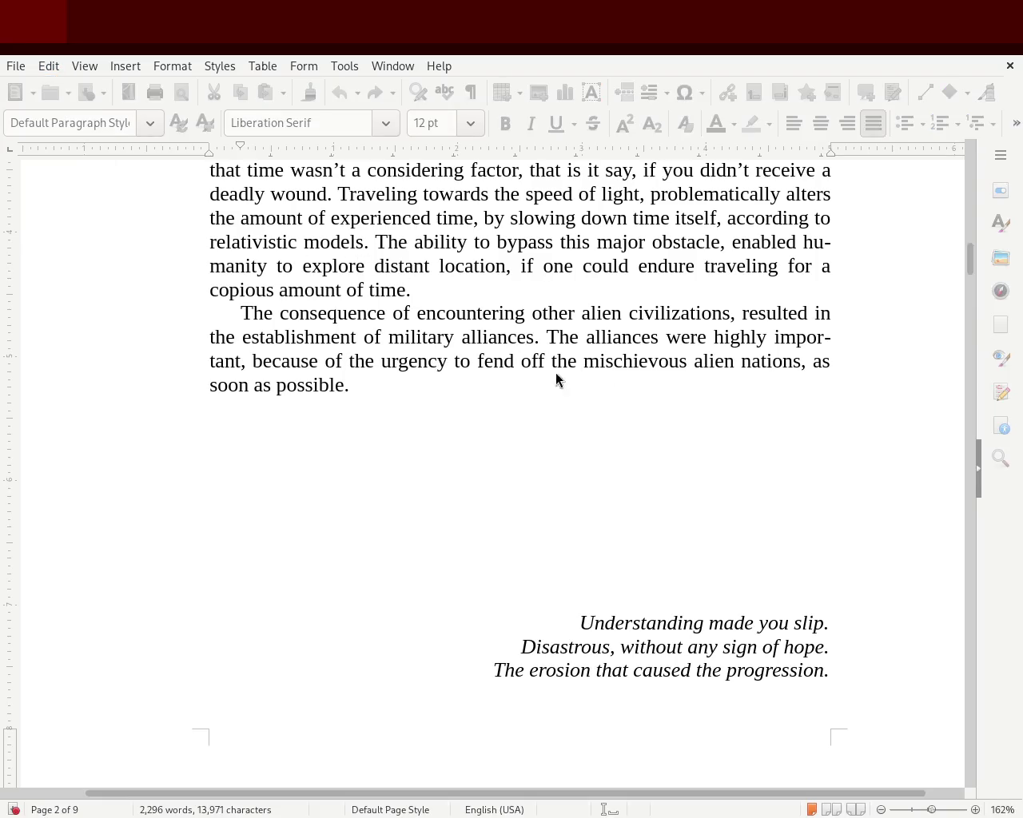
mouse_move(969, 260)
left_mouse_down()
mouse_move(970, 242)
mouse_move(980, 327)
left_mouse_up()
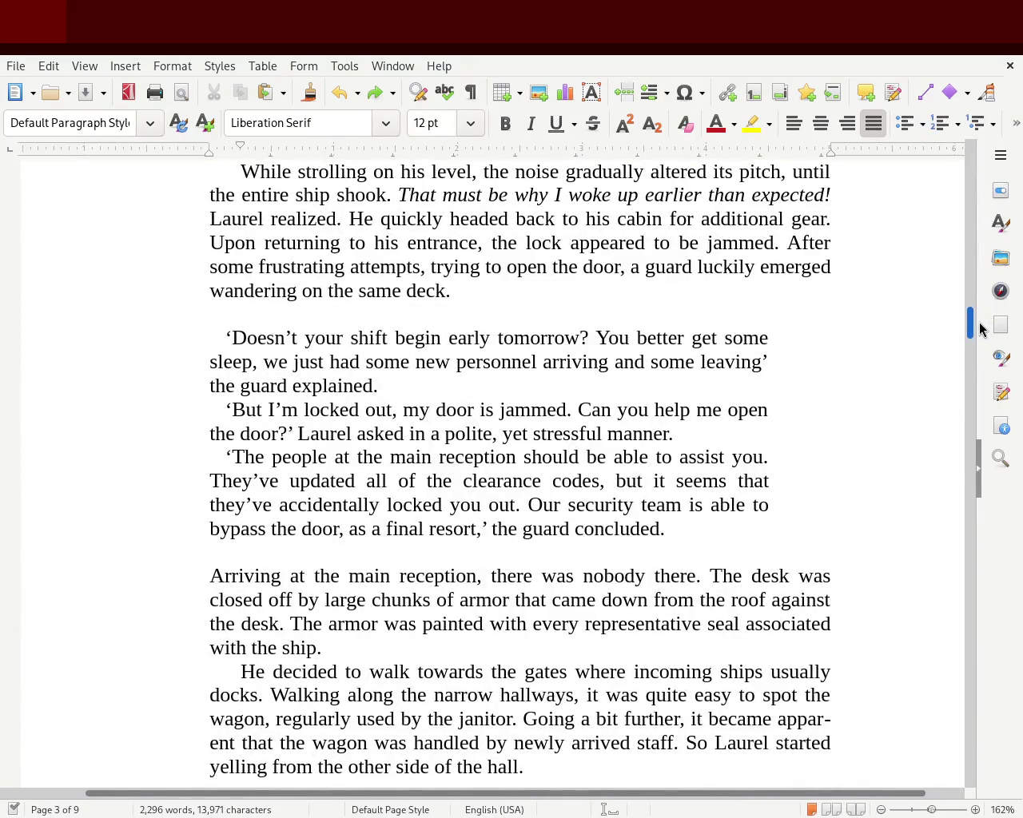
mouse_move(692, 529)
left_mouse_down()
mouse_move(176, 384)
mouse_move(158, 338)
left_mouse_up()
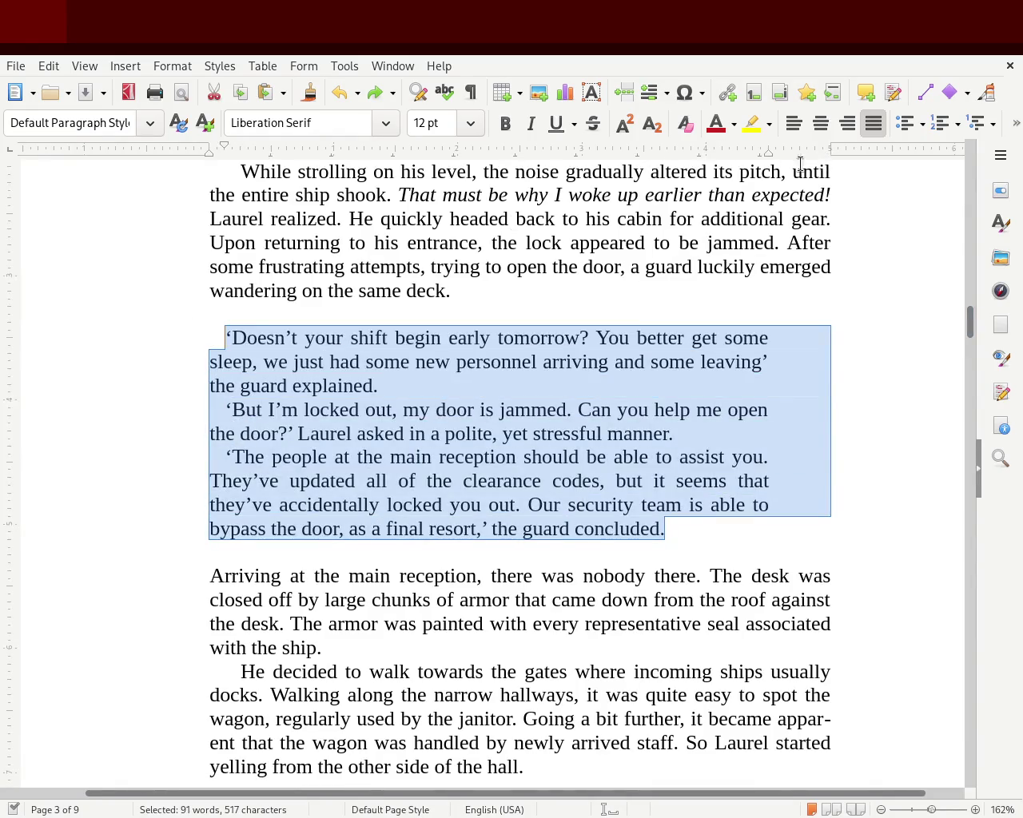
left_click_drag(740, 155, 644, 160)
left_click(691, 433)
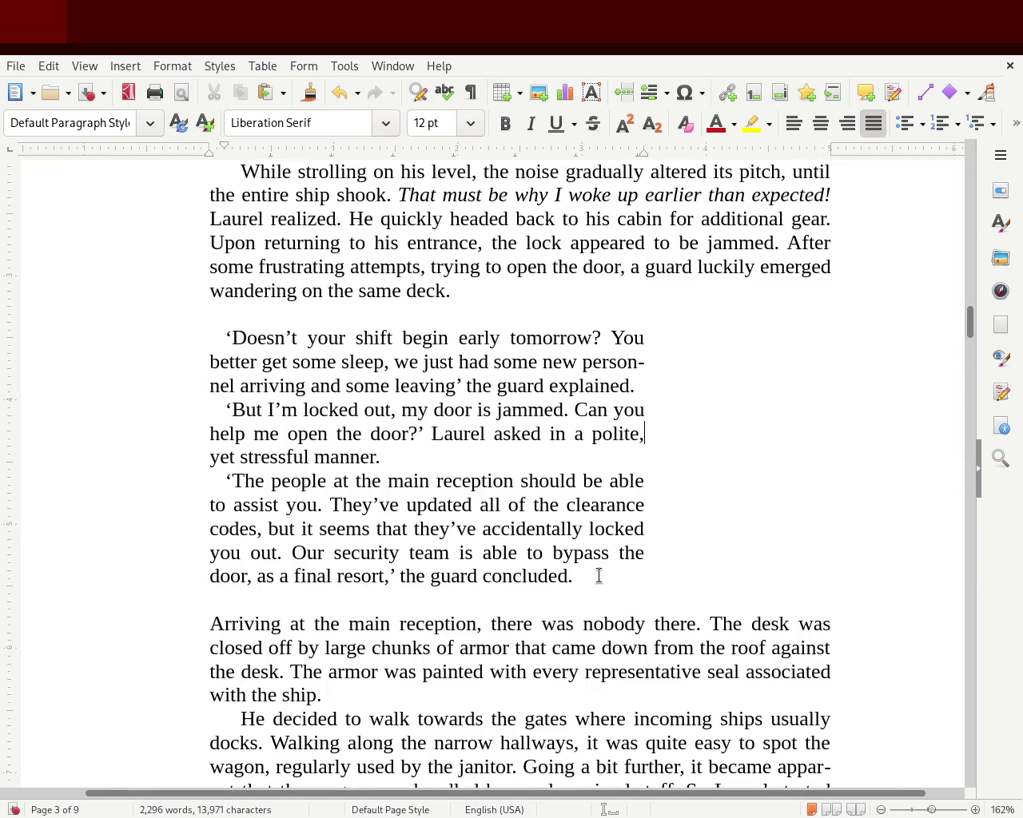
left_click_drag(569, 575, 116, 319)
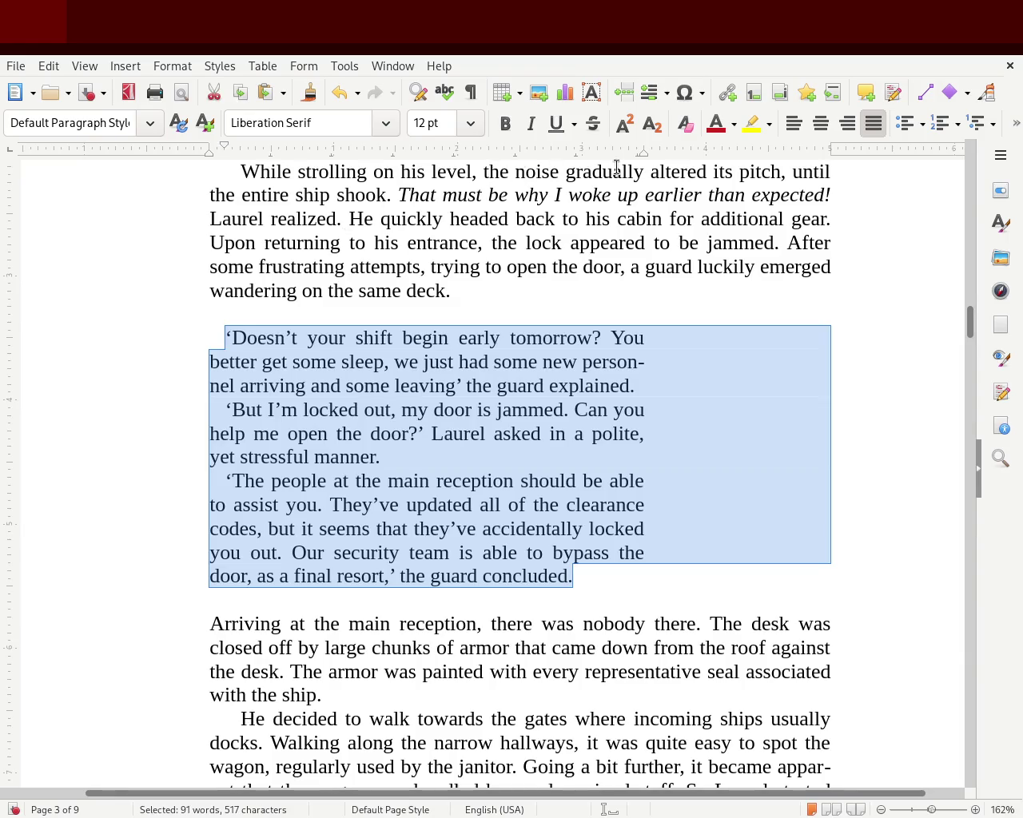
key("ctrl+z")
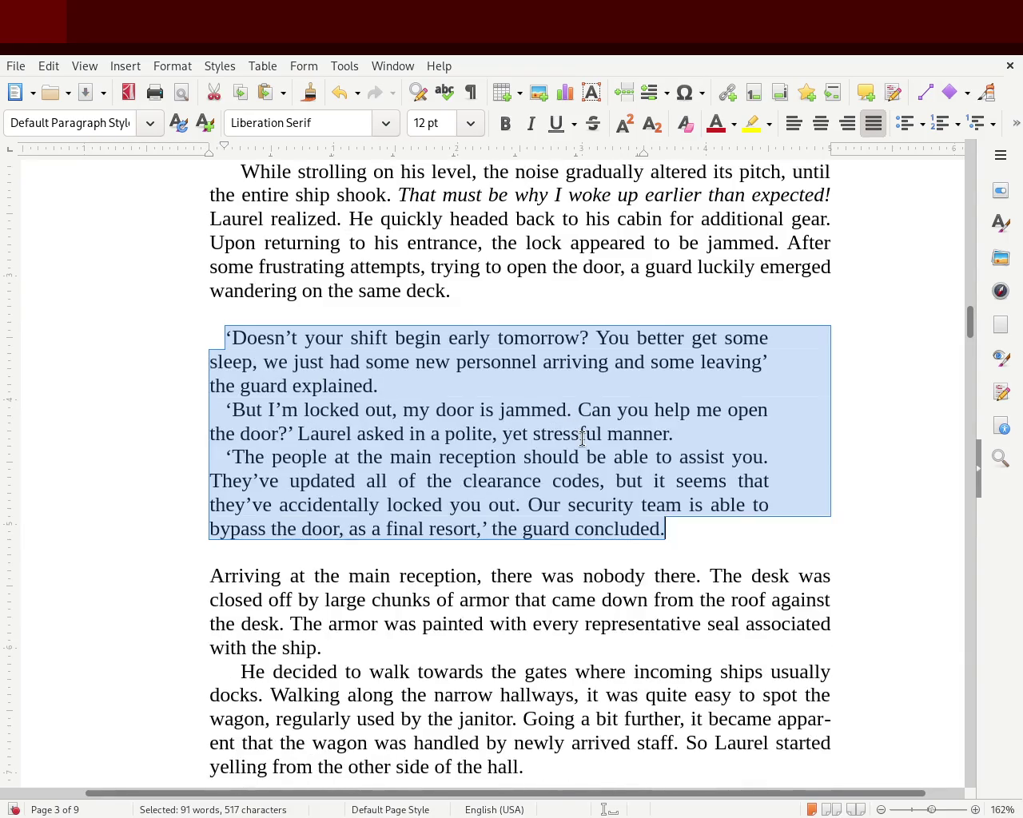
left_click(587, 456)
left_click_drag(969, 325, 978, 244)
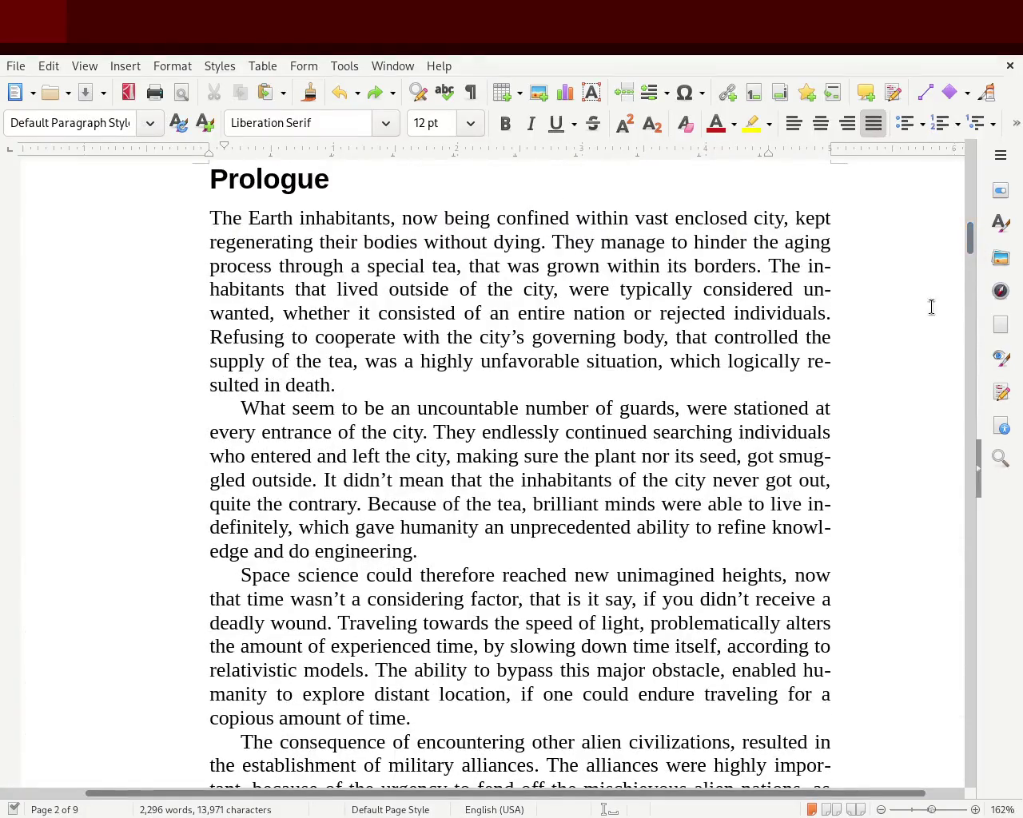
left_click_drag(969, 236, 969, 242)
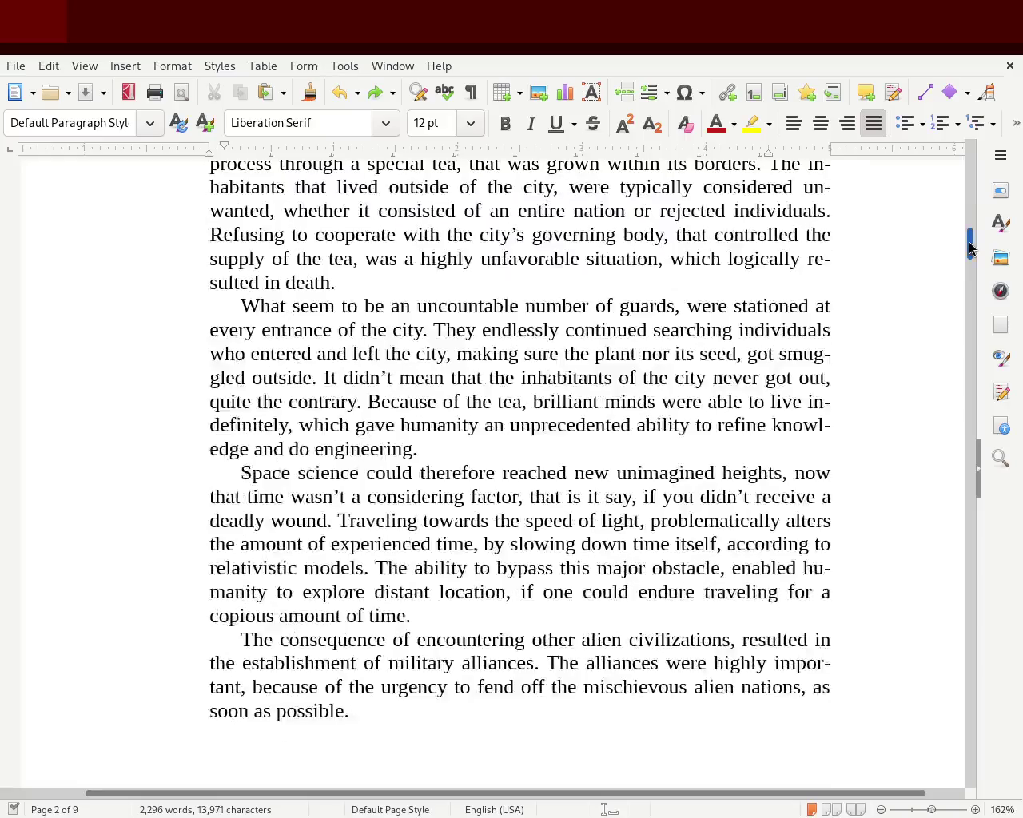
left_click_drag(367, 716, 107, 279)
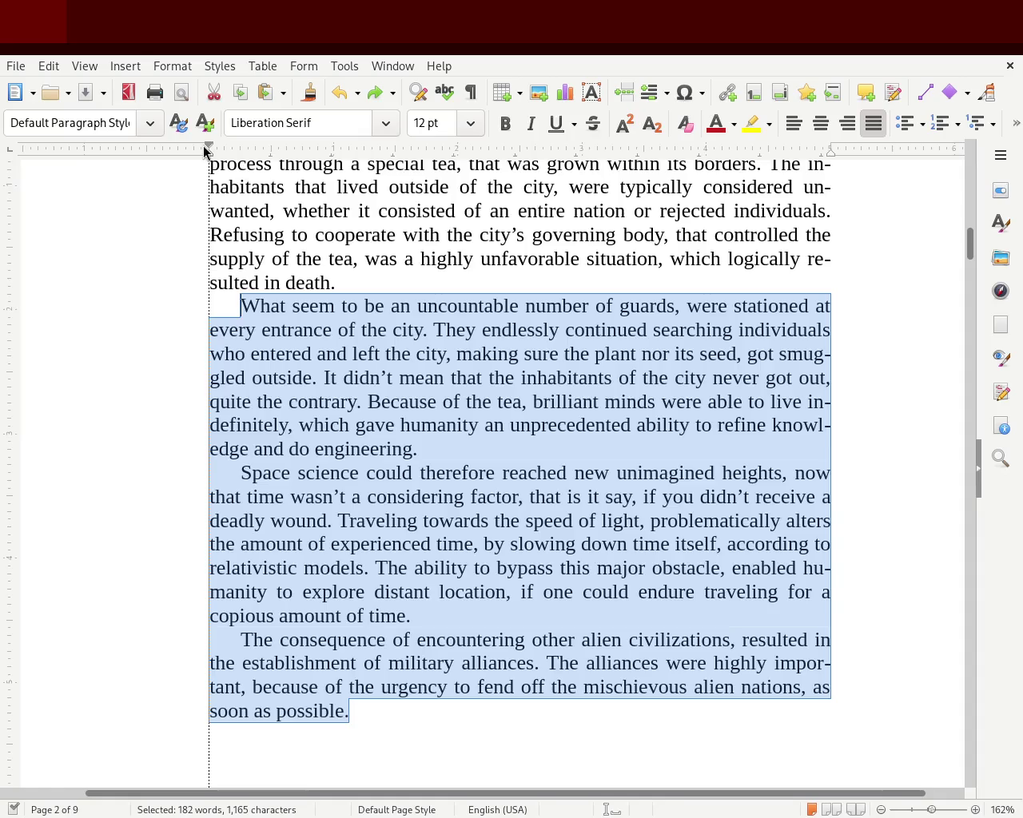
left_click_drag(239, 146, 208, 148)
left_click(188, 313)
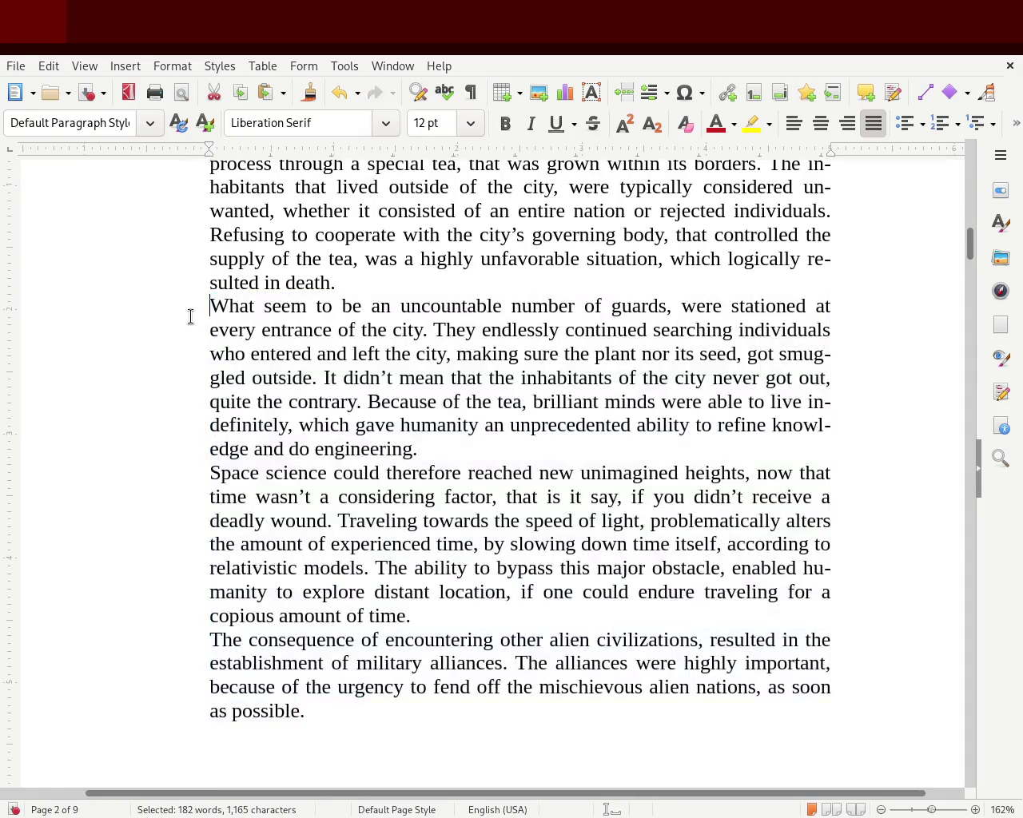
key("Tab")
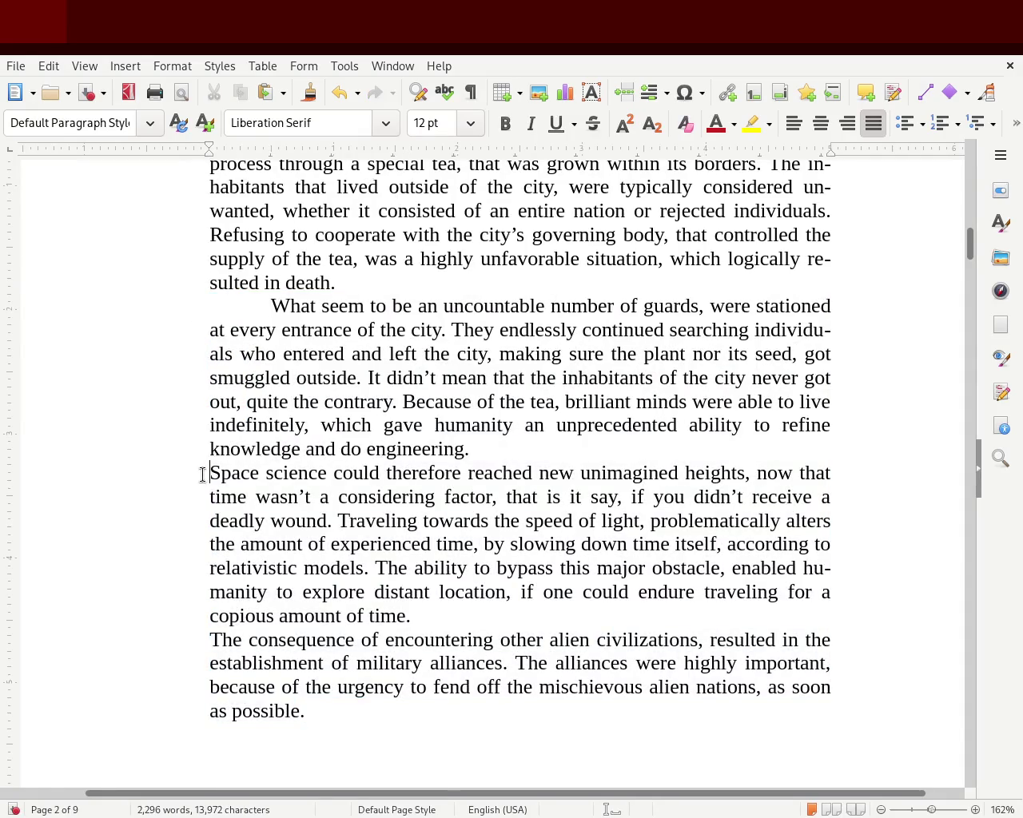
key("Tab")
left_click(192, 647)
key("Tab")
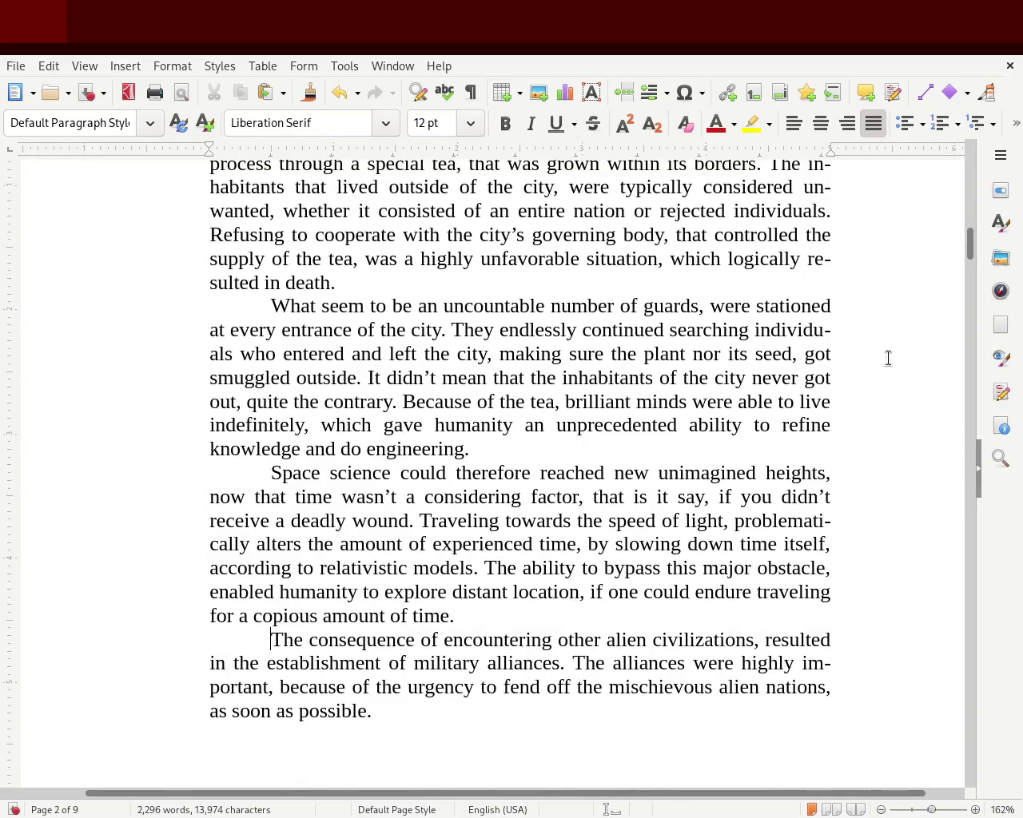
mouse_move(969, 249)
left_mouse_down()
mouse_move(969, 226)
mouse_move(965, 248)
left_mouse_up()
key("ctrl+z")
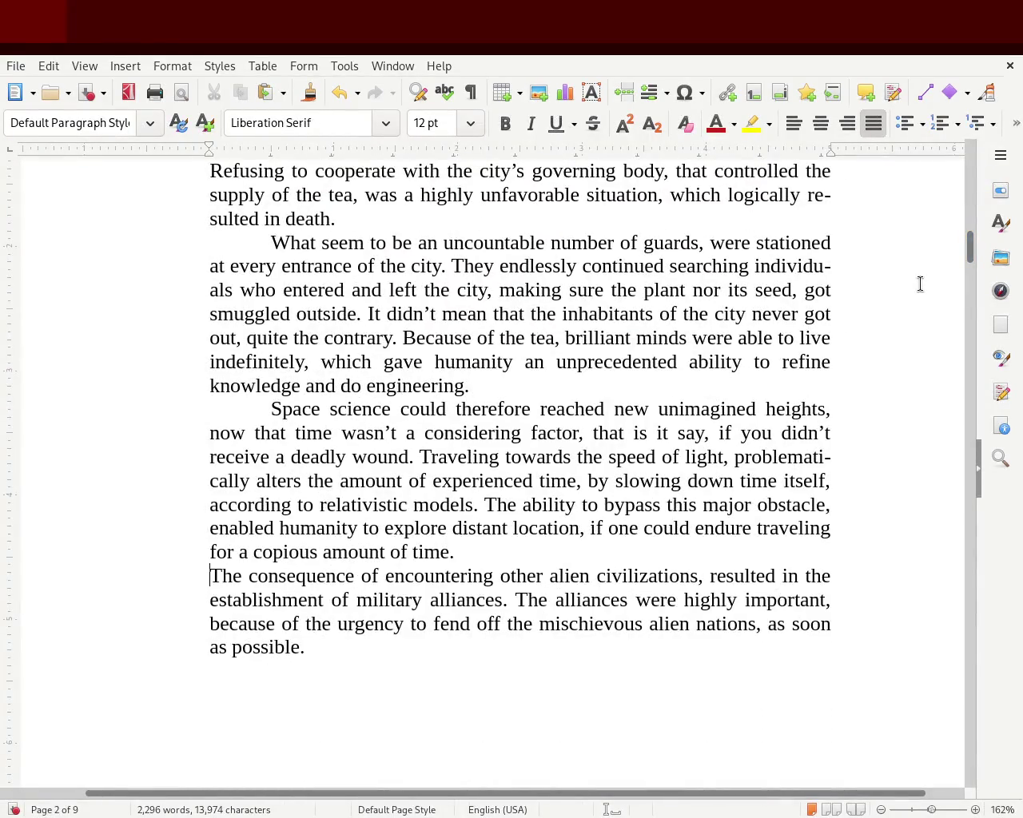
key("ctrl+z")
left_click(598, 444)
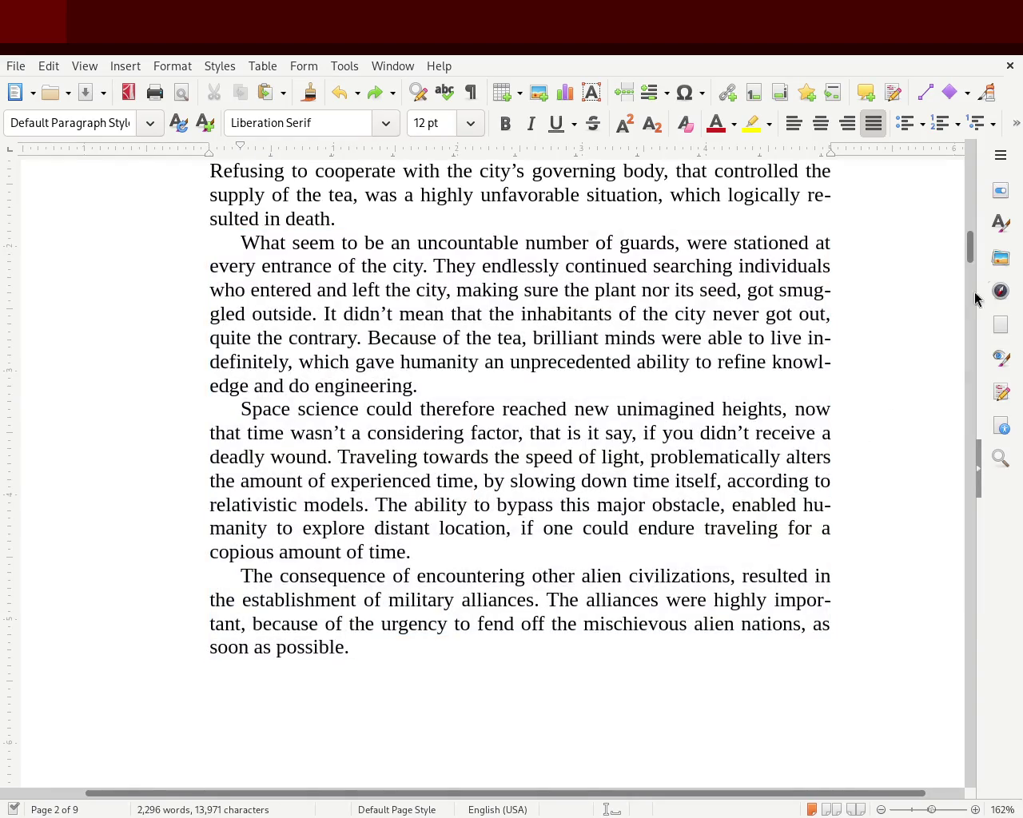
left_click(964, 240)
scroll(967, 240, "up", 5)
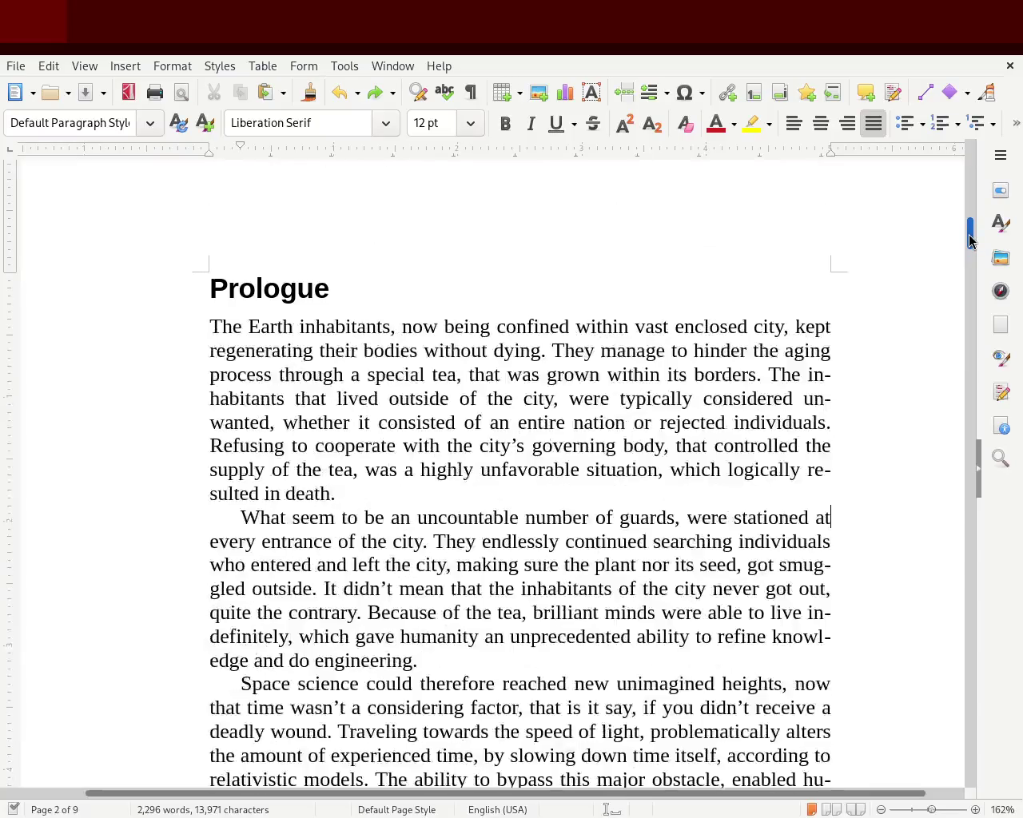
left_click_drag(969, 240, 973, 316)
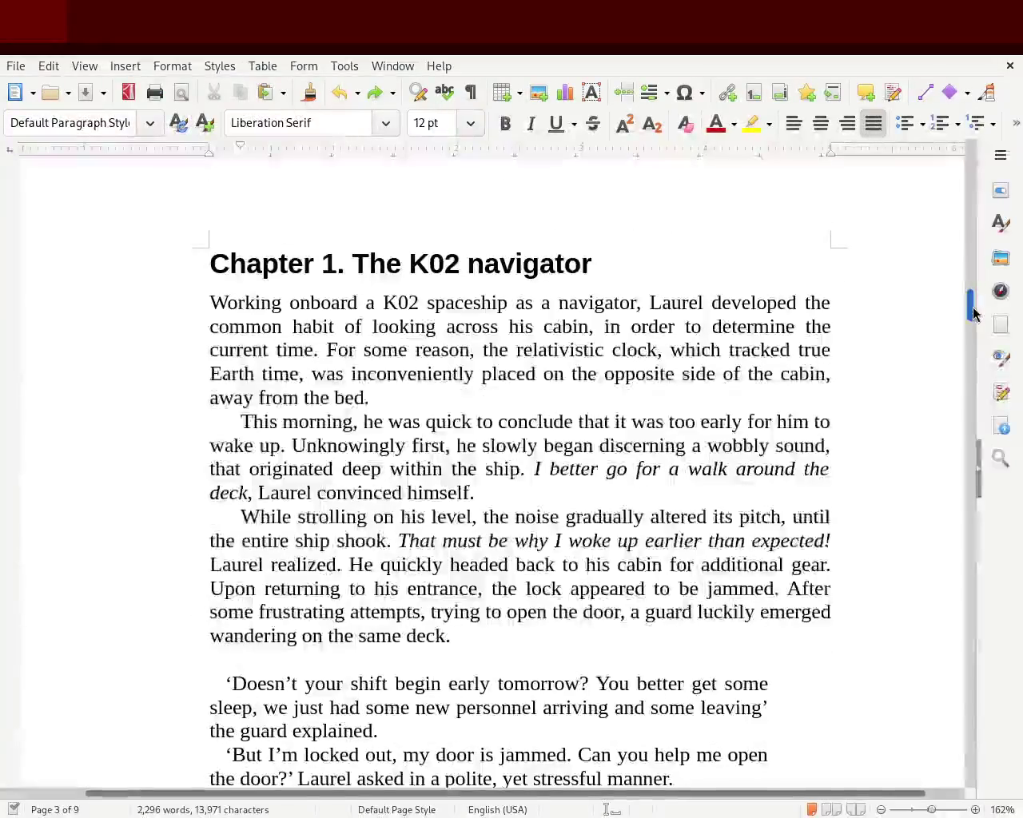
left_click(217, 350)
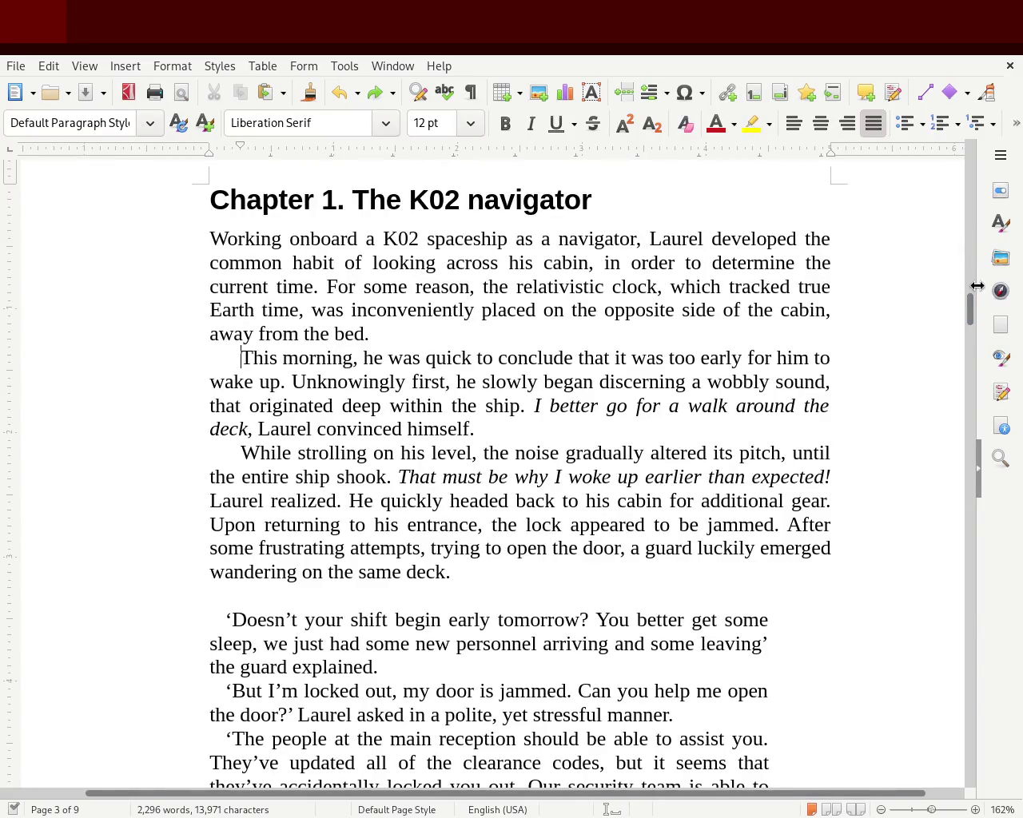
left_click_drag(970, 310, 973, 261)
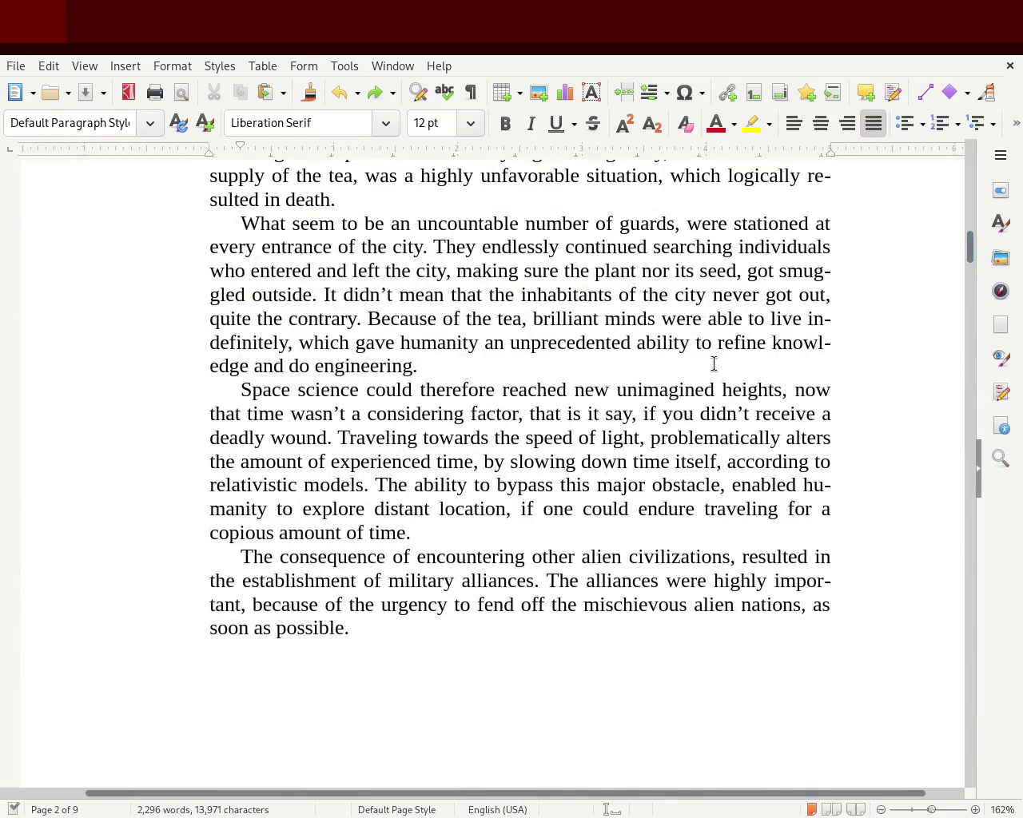
Step: Drag the three guard dialogue paragraphs' right-indent marker further left on the ruler
left_click_drag(970, 264, 955, 327)
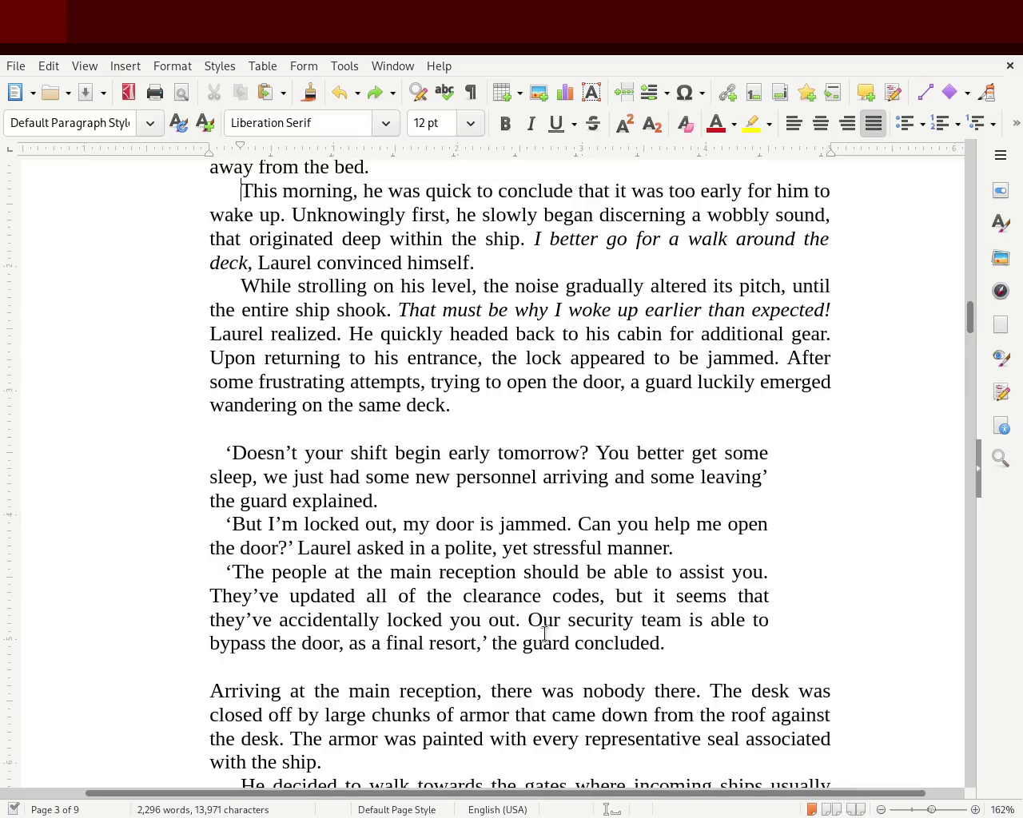
left_click_drag(668, 644, 232, 432)
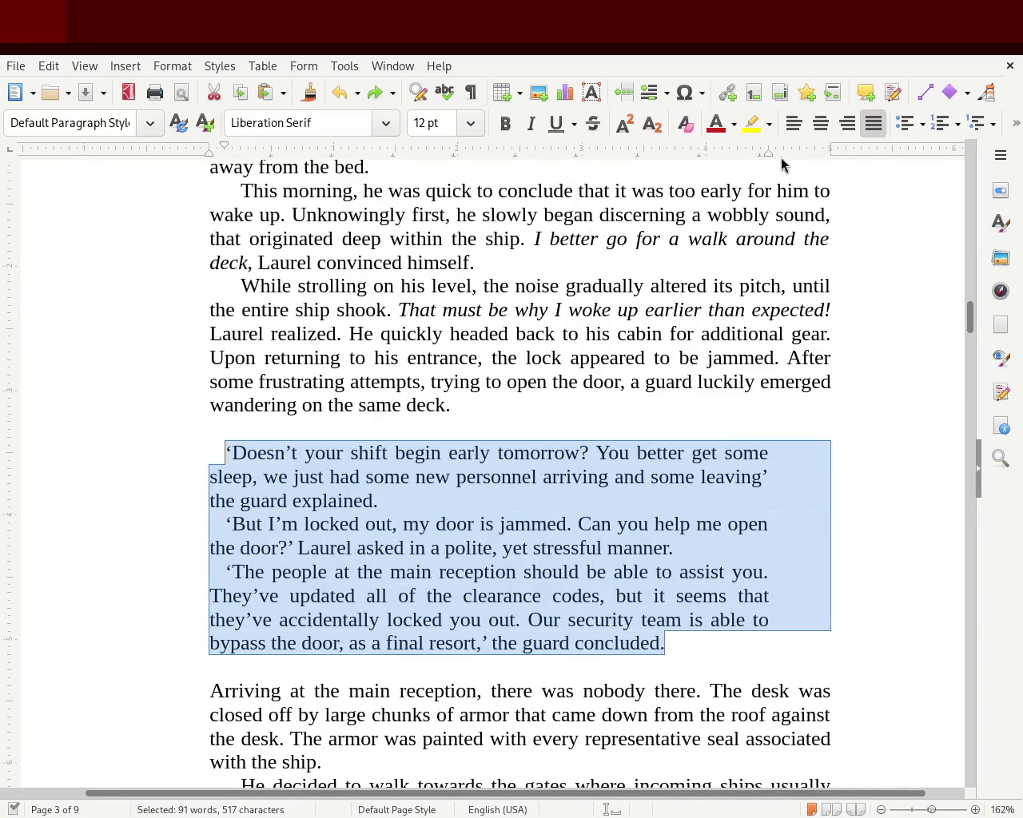
left_click_drag(763, 156, 739, 163)
left_click_drag(764, 159, 738, 160)
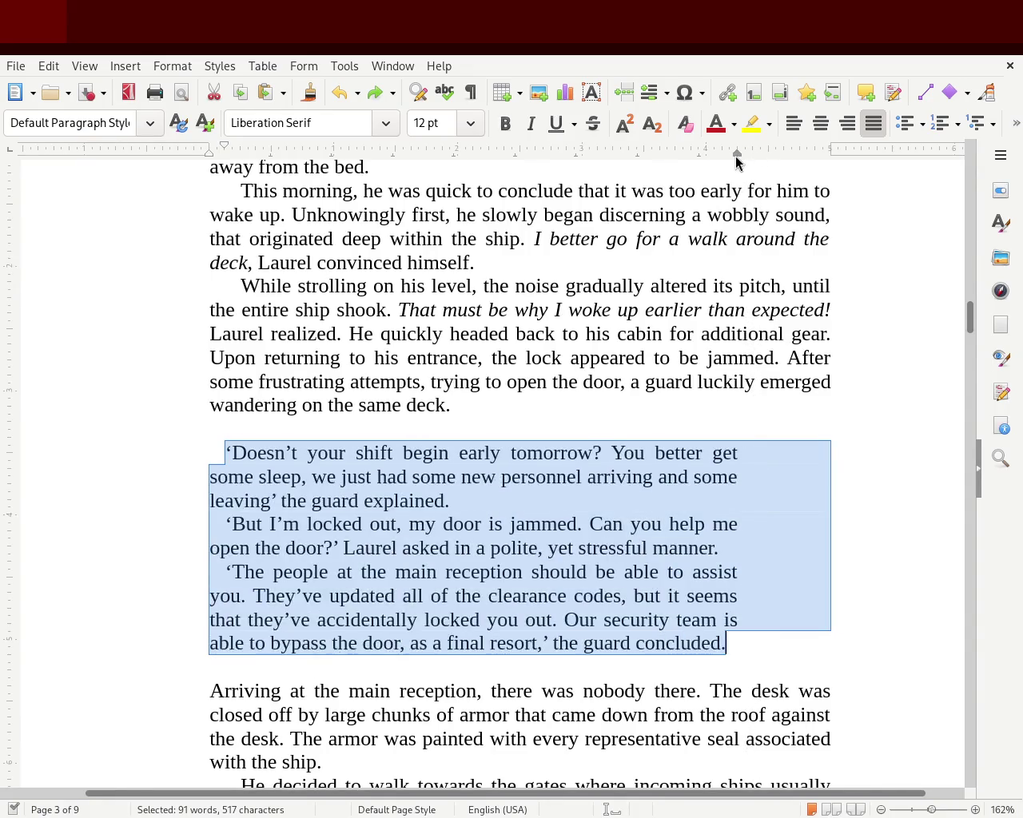
left_click(695, 453)
Step: Scroll back and reselect the three guard dialogue paragraphs
mouse_move(968, 313)
left_mouse_down()
mouse_move(974, 297)
mouse_move(969, 334)
mouse_move(983, 231)
mouse_move(973, 314)
left_mouse_up()
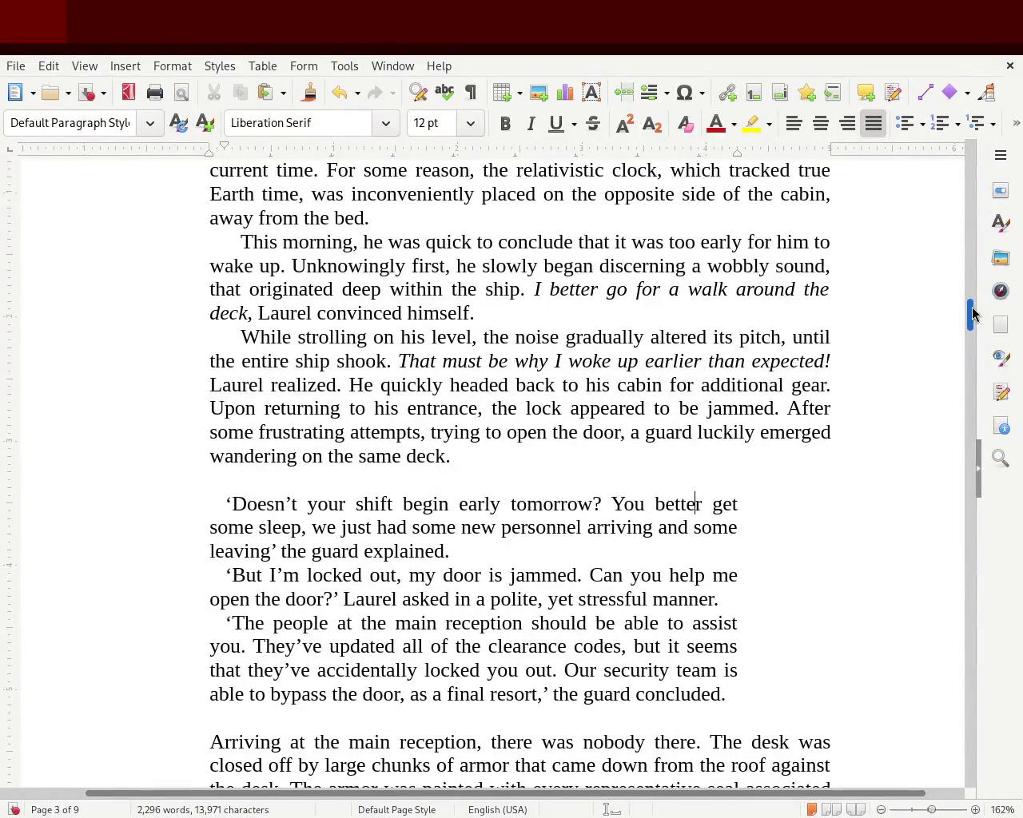
left_click_drag(971, 313, 972, 320)
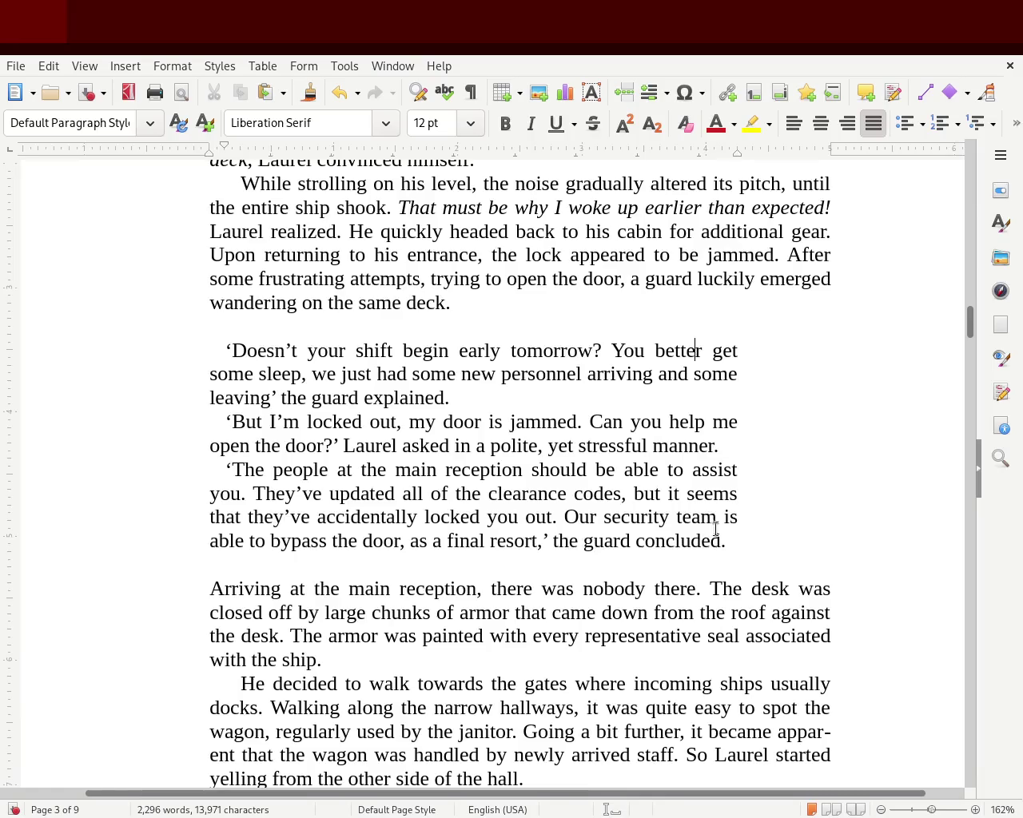
left_click_drag(751, 539, 181, 355)
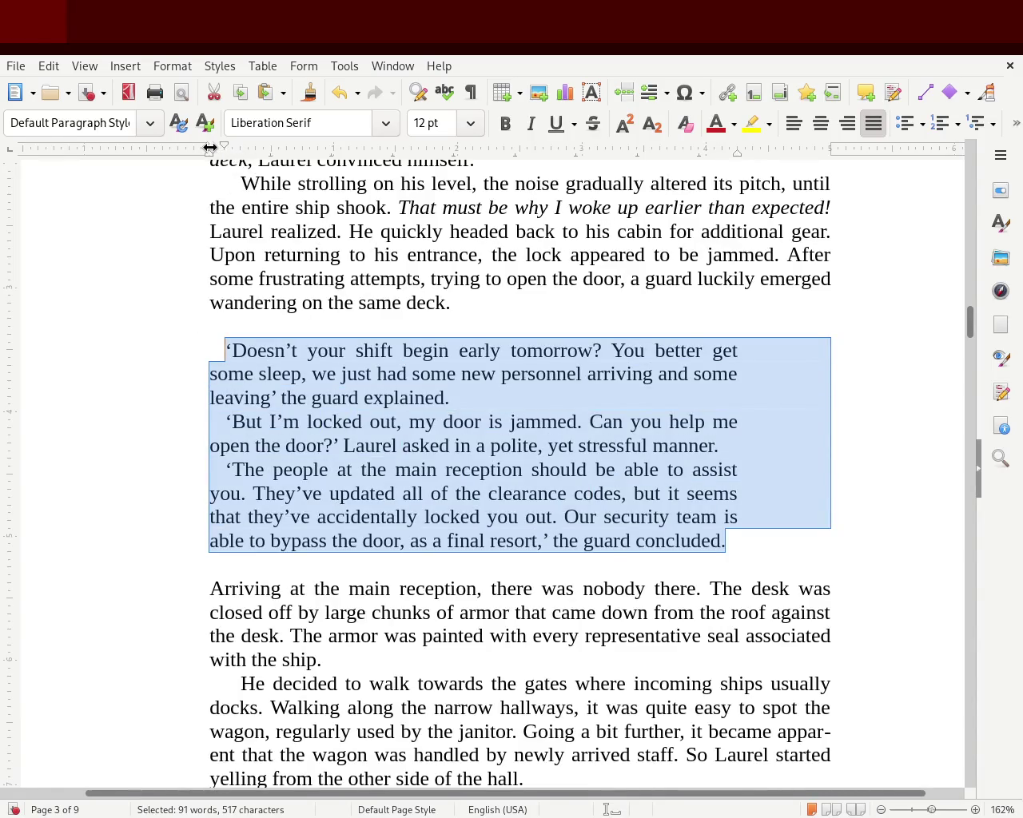
Step: Move the guard dialogue's left-indent marker inward
left_click_drag(212, 155, 232, 155)
left_click(39, 372)
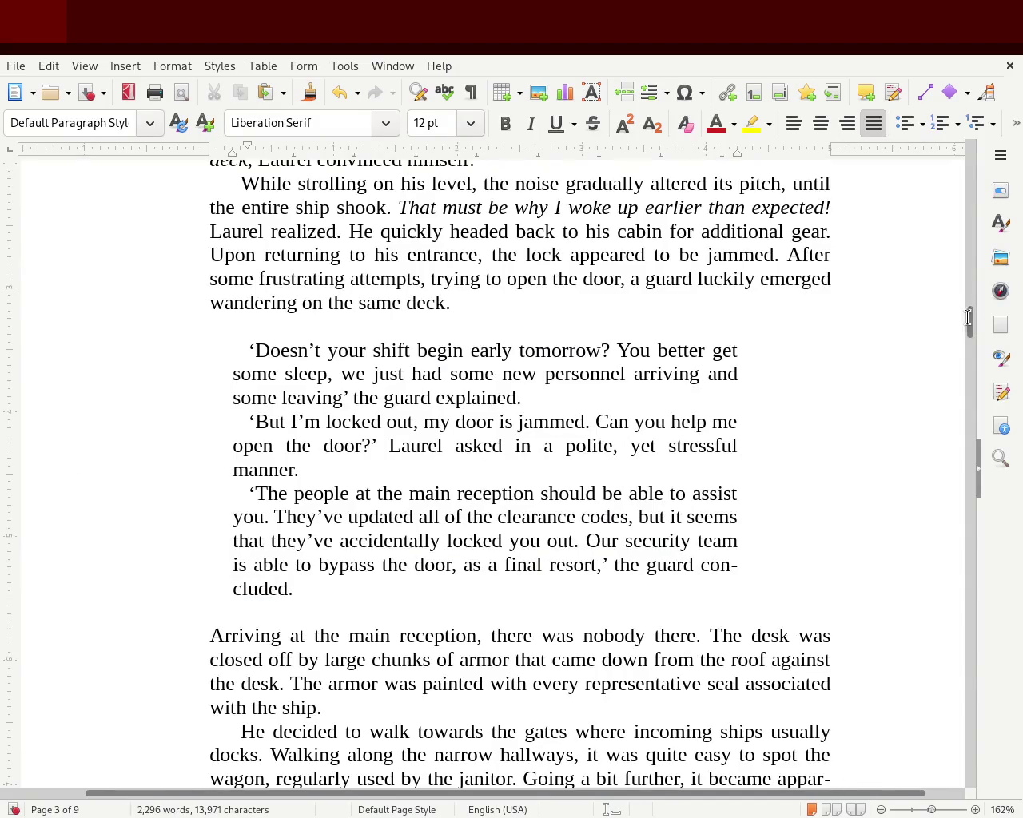
left_click_drag(967, 333, 968, 331)
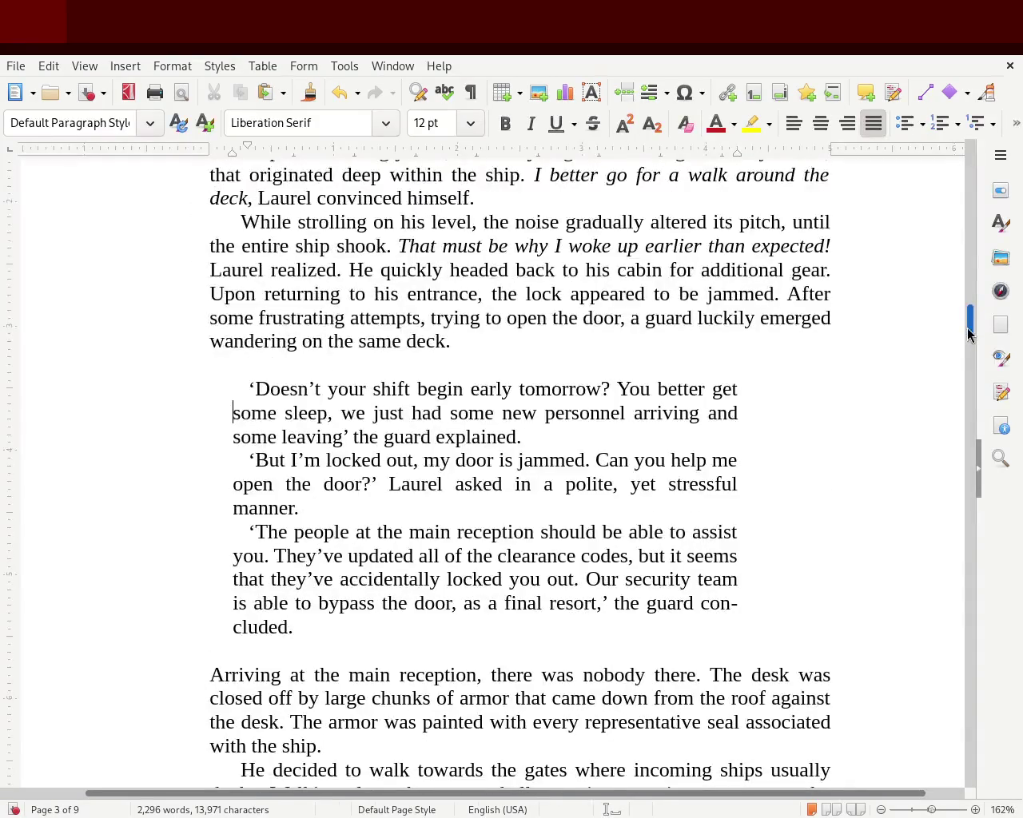
Step: Widen the dialogue block slightly on the right, then push its left edge further in
left_click_drag(307, 623, 105, 388)
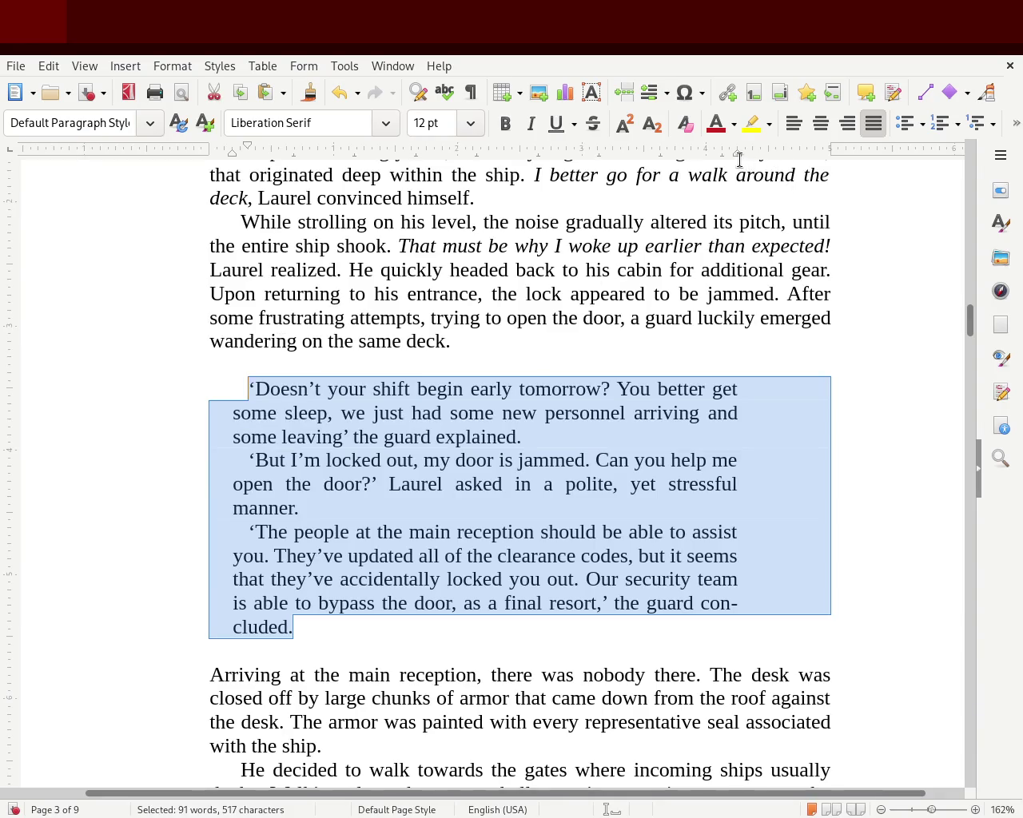
mouse_move(736, 153)
left_mouse_down()
mouse_move(771, 165)
mouse_move(763, 159)
left_mouse_up()
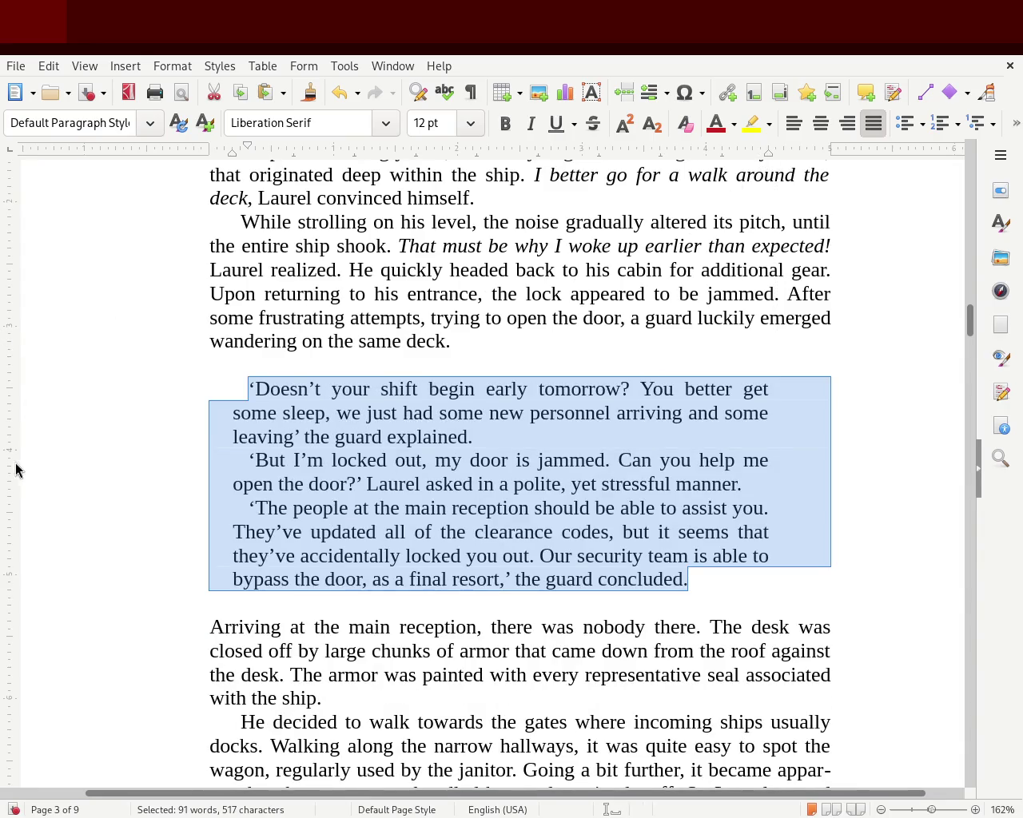
left_click(239, 442)
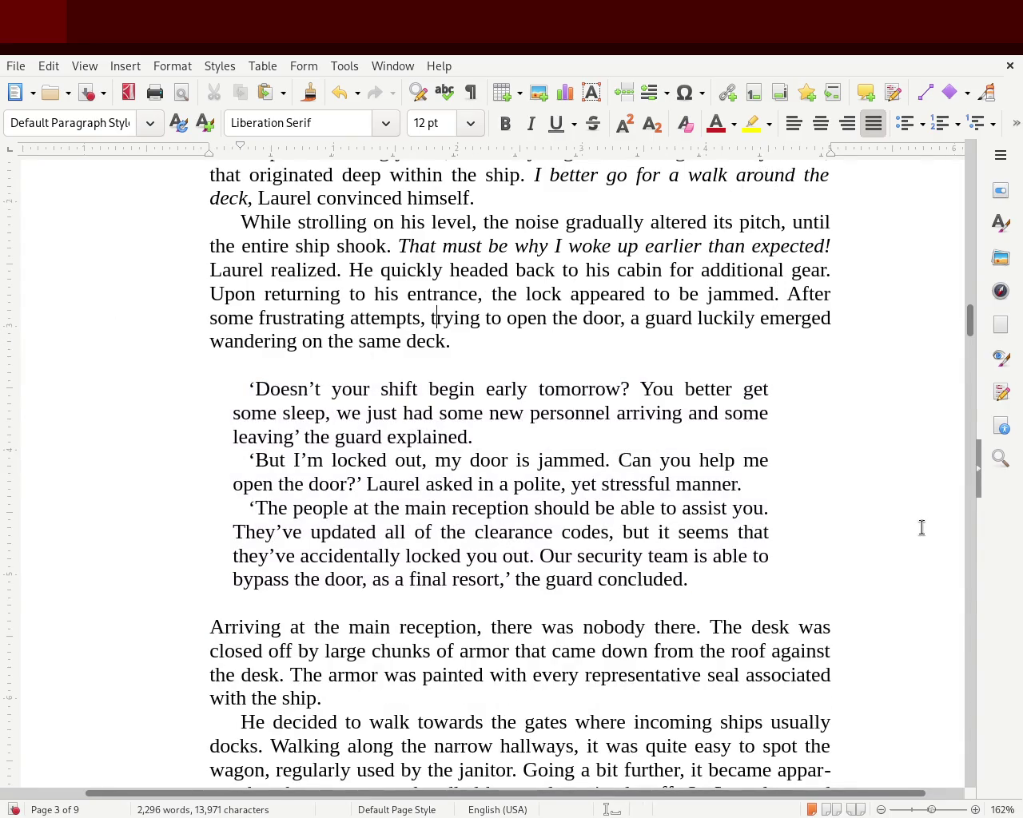
mouse_move(972, 326)
left_mouse_down()
mouse_move(970, 292)
mouse_move(970, 327)
left_mouse_up()
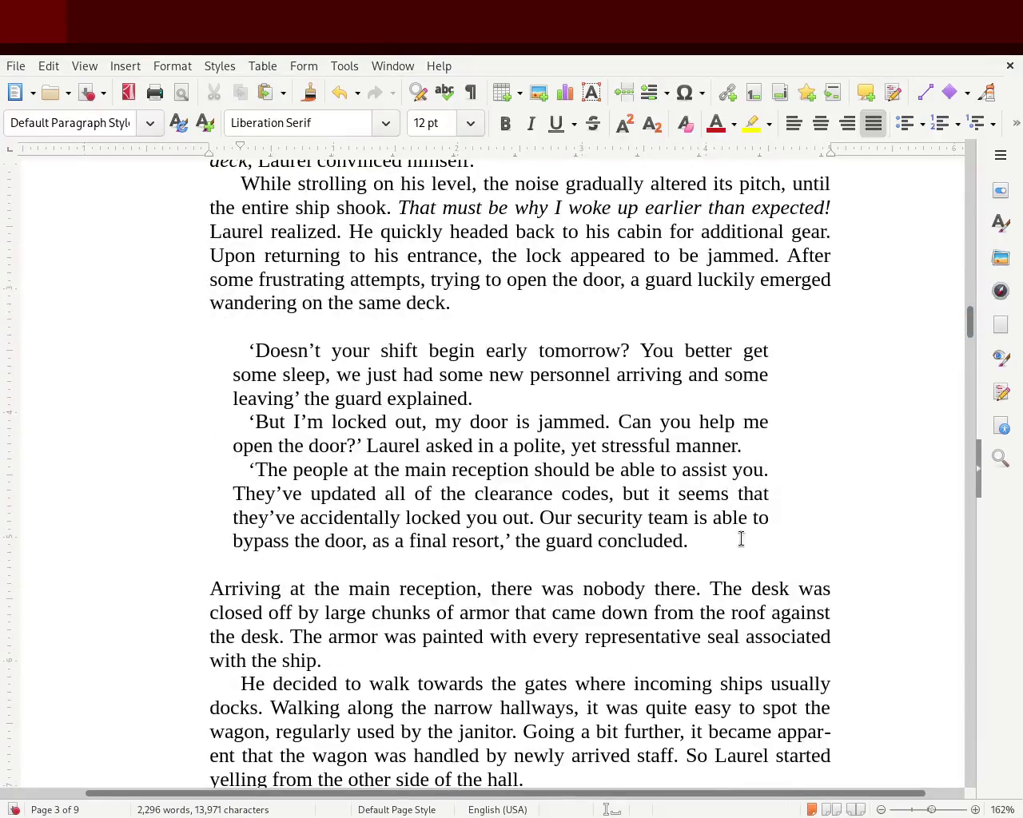
left_click_drag(741, 539, 108, 351)
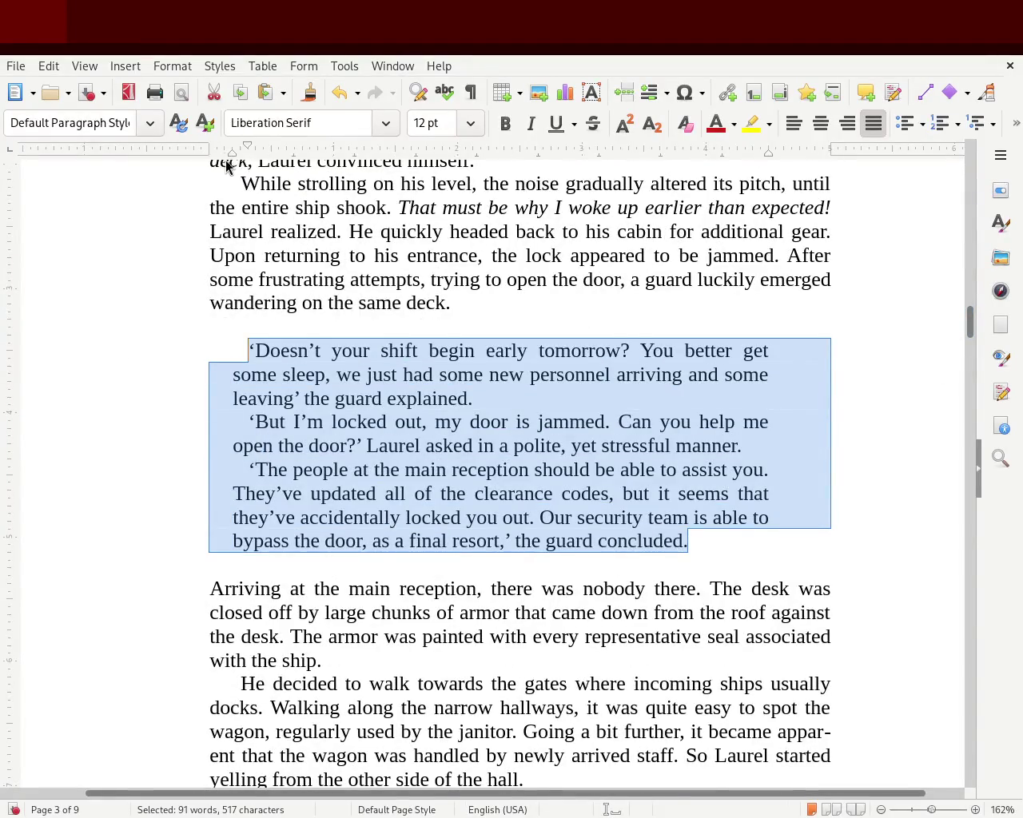
mouse_move(233, 151)
left_mouse_down()
mouse_move(333, 160)
mouse_move(46, 377)
left_mouse_up()
Step: Try a larger left indent on the dialogue, undo it, then indent much further from the left
left_click_drag(232, 154, 334, 157)
left_click(311, 299)
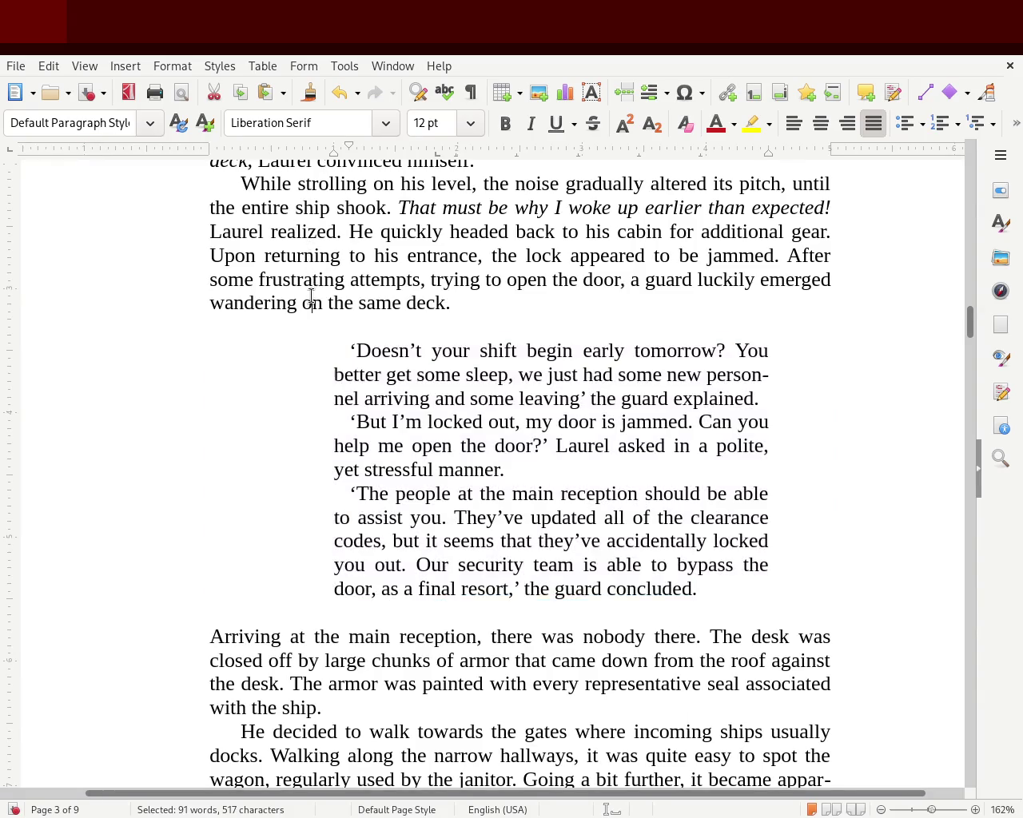
key("ctrl+z")
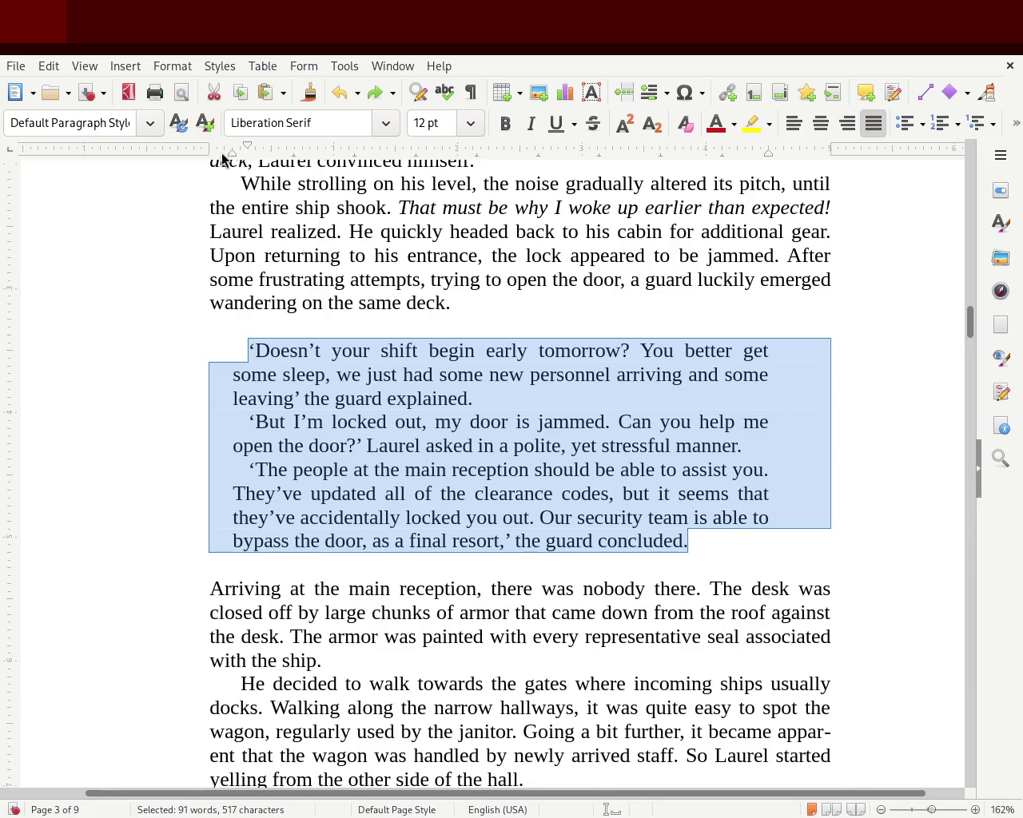
left_click_drag(230, 152, 454, 153)
left_click(649, 377)
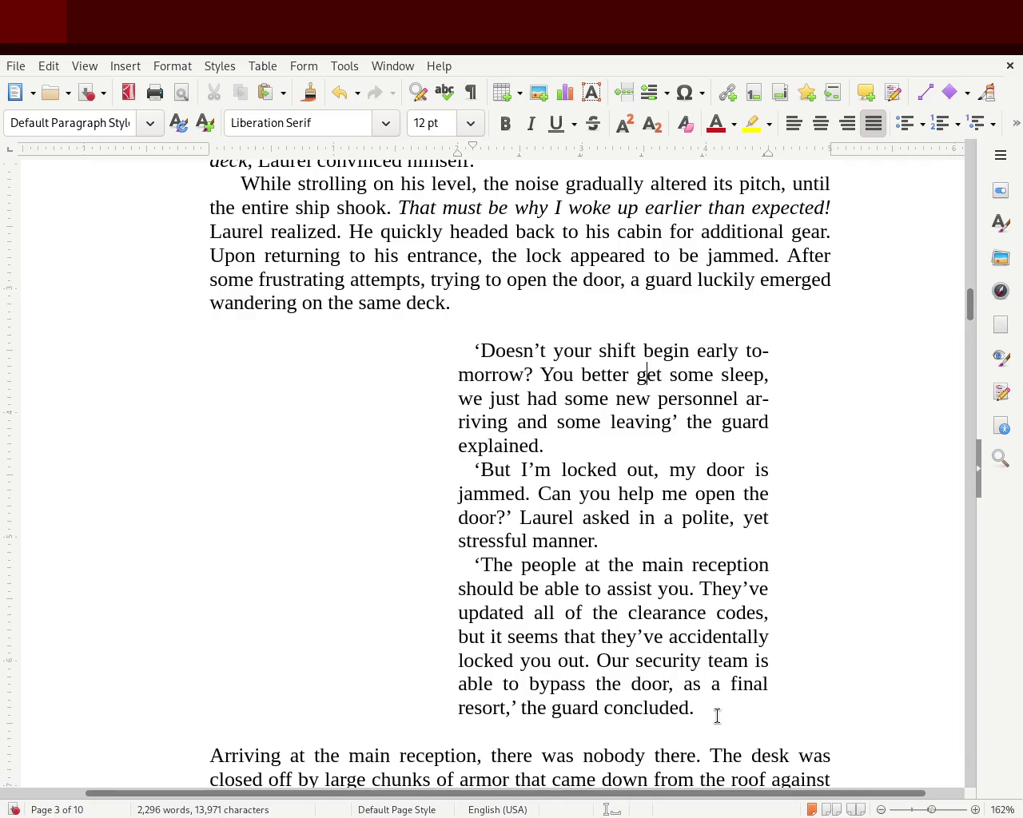
Step: Reduce the dialogue block's left indent somewhat
left_click_drag(712, 710, 282, 352)
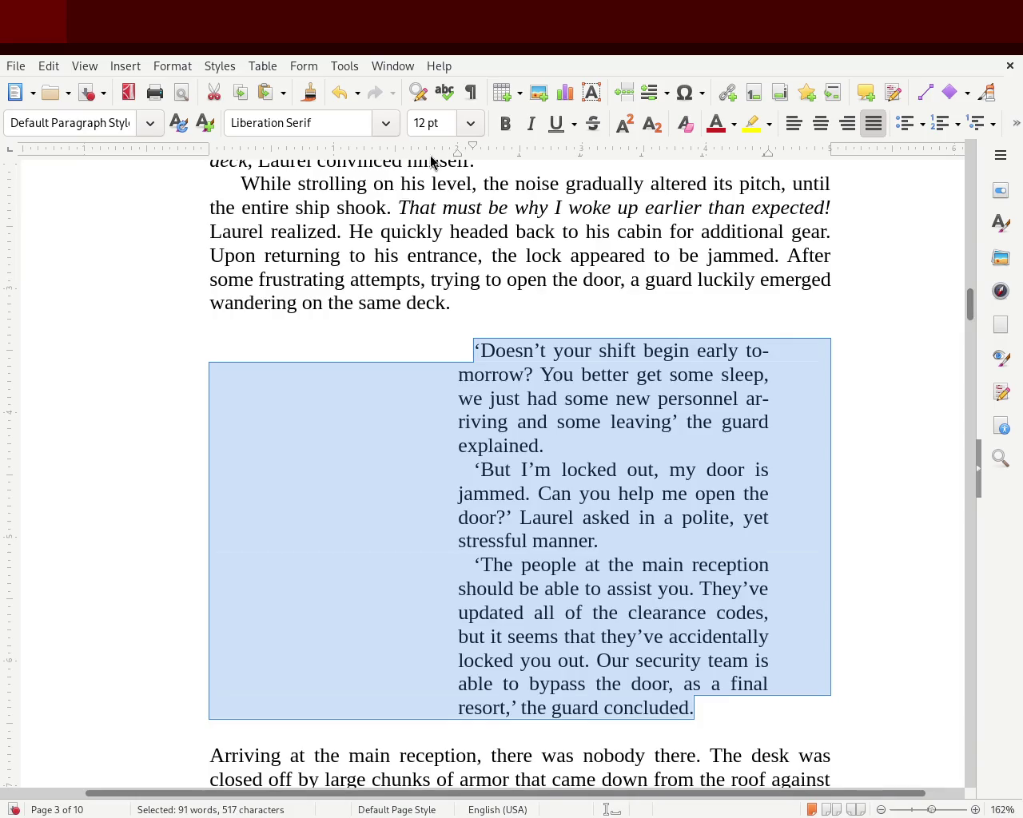
left_click_drag(453, 153, 395, 153)
left_click(134, 361)
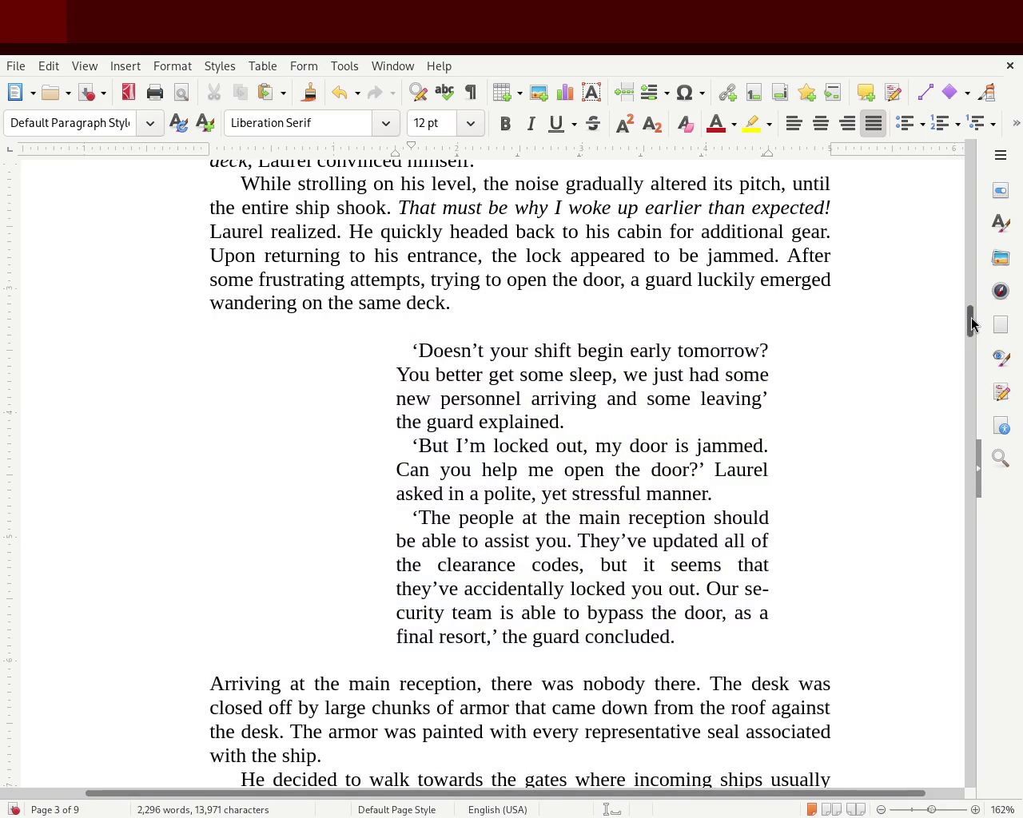
scroll(970, 321, "up", 3)
mouse_move(971, 319)
left_mouse_down()
mouse_move(961, 314)
mouse_move(958, 325)
left_mouse_up()
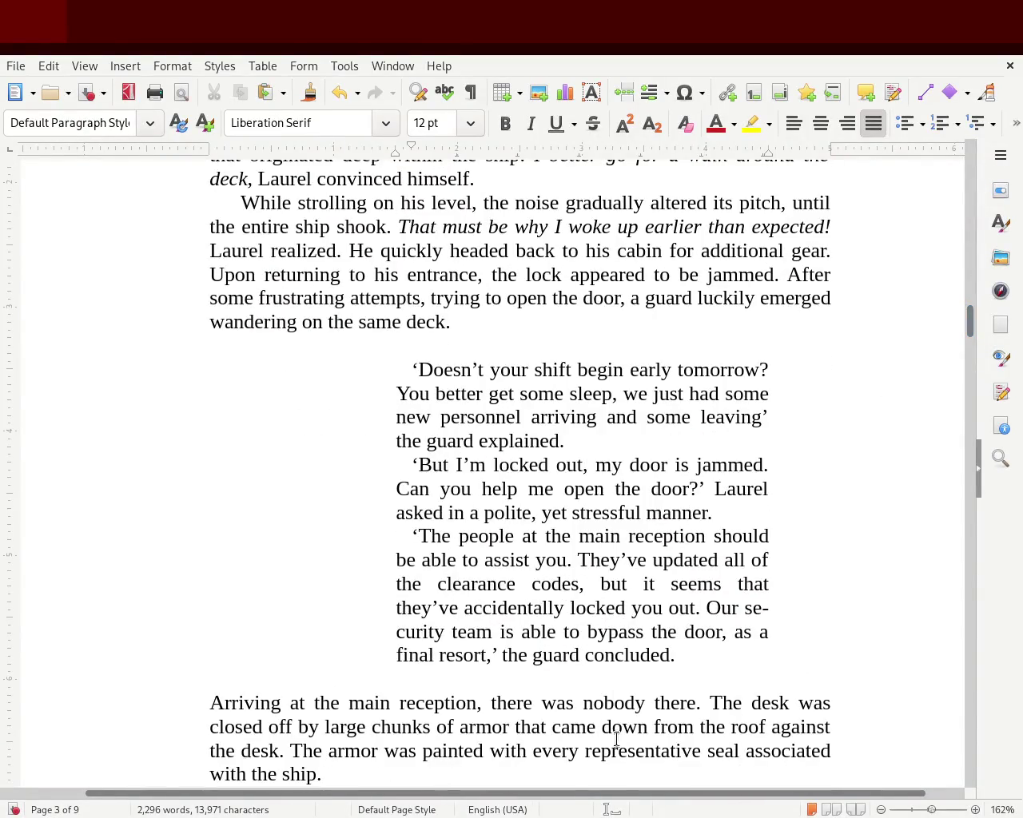
Step: Extend the dialogue's right edge to the margin, then undo that right-indent change
left_click(686, 656)
left_click_drag(685, 657, 294, 361)
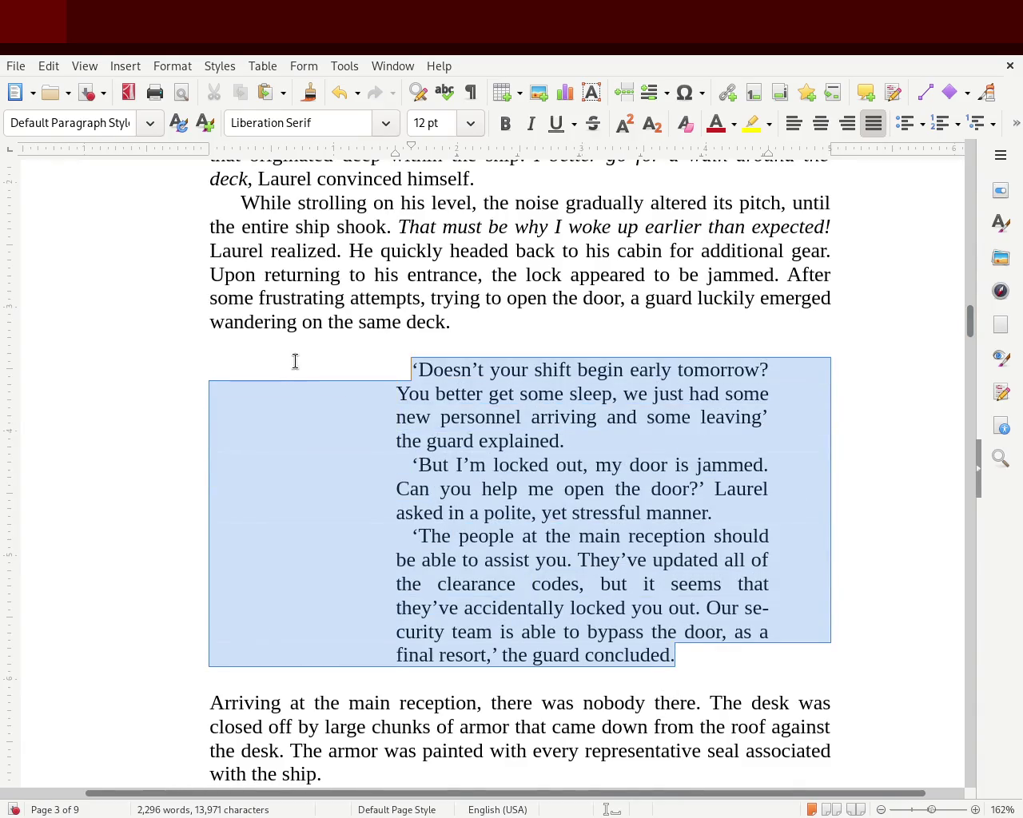
left_click_drag(765, 151, 830, 153)
left_click(112, 340)
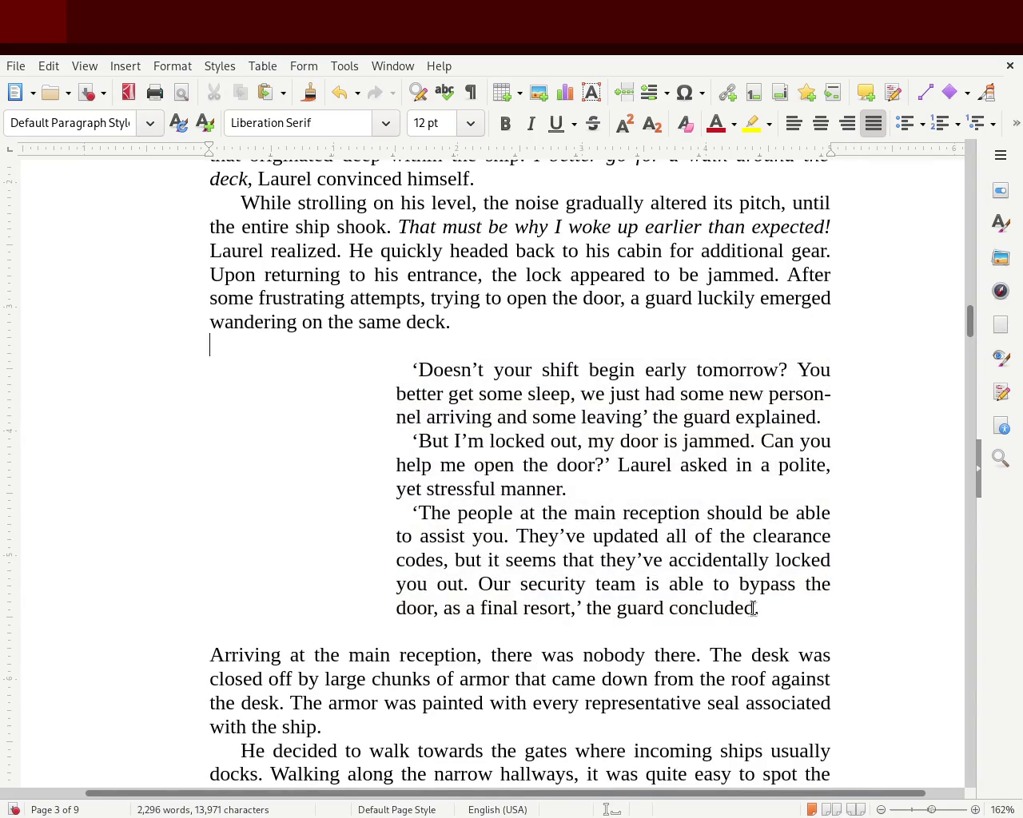
mouse_move(970, 326)
left_mouse_down()
mouse_move(971, 300)
mouse_move(970, 331)
left_mouse_up()
key("ctrl+z")
Step: Ease the dialogue block's left indent slightly further left
left_click(762, 390)
mouse_move(678, 552)
left_mouse_down()
mouse_move(201, 390)
mouse_move(123, 267)
left_mouse_up()
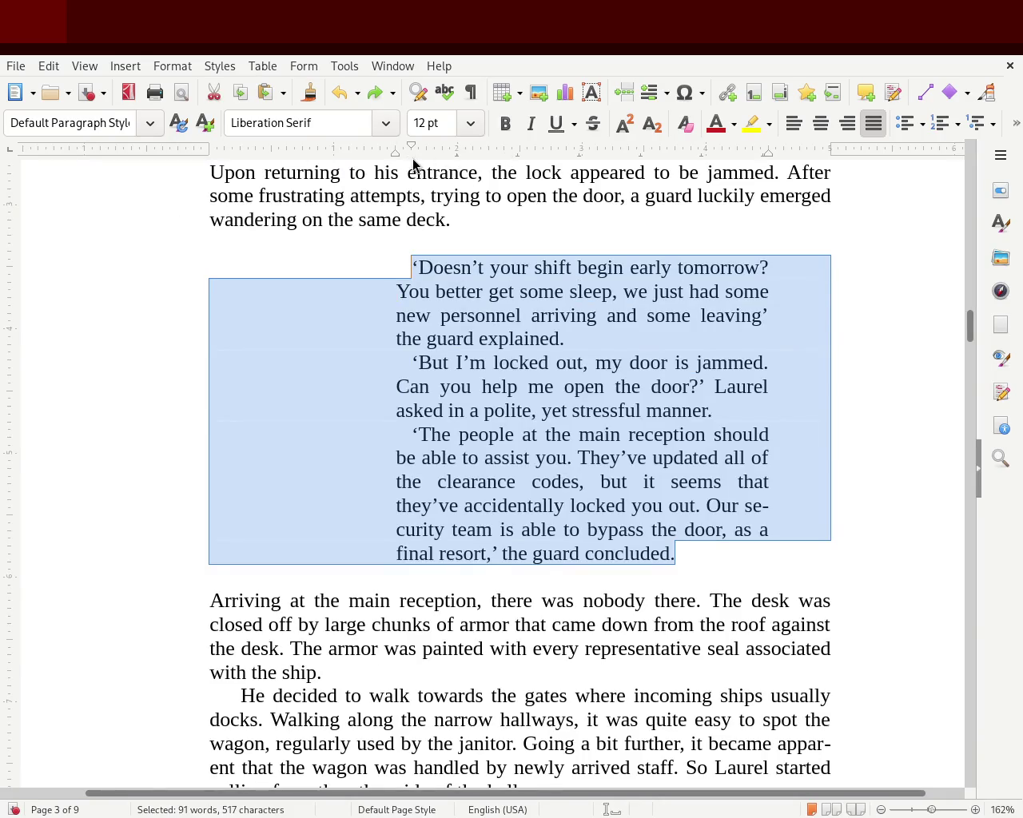
left_click_drag(396, 152, 325, 153)
left_click(113, 383)
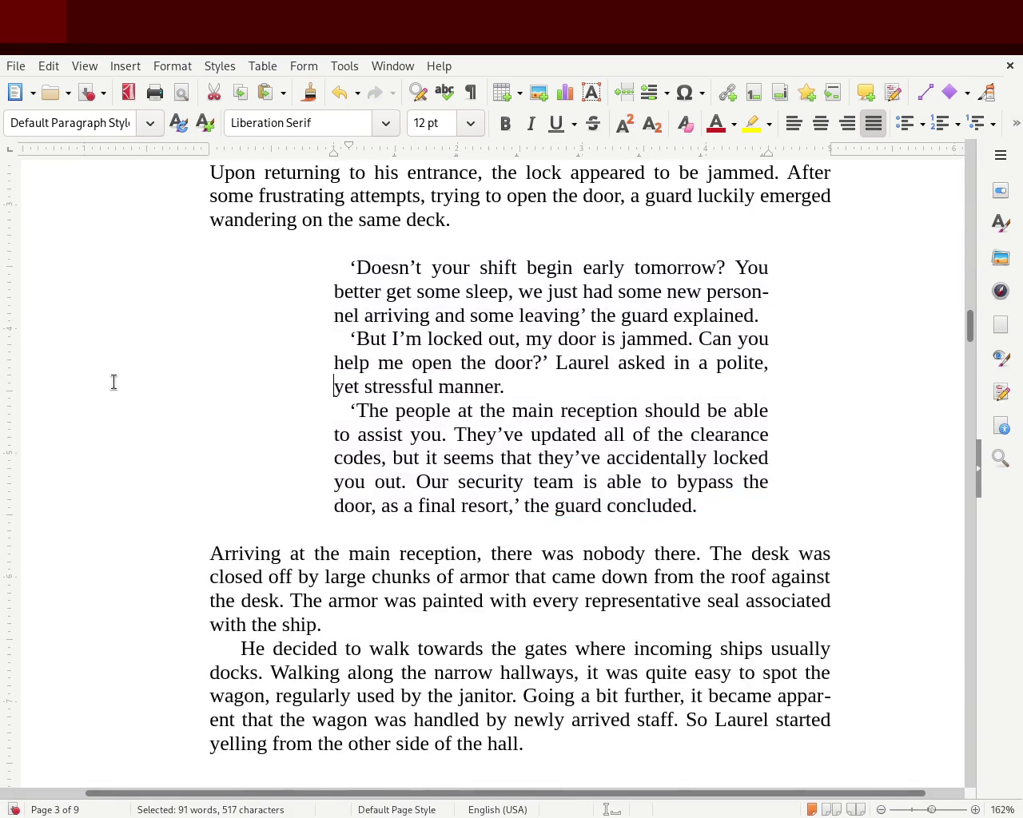
mouse_move(970, 326)
left_mouse_down()
mouse_move(970, 296)
mouse_move(970, 319)
left_mouse_up()
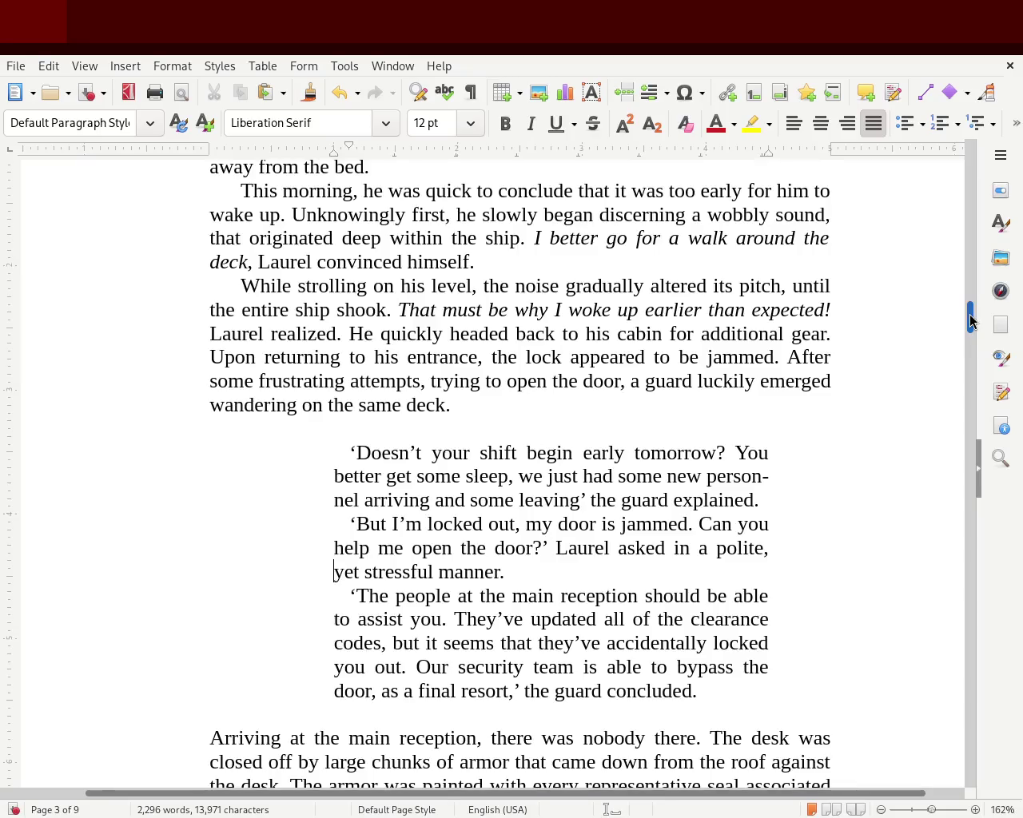
Step: Reduce the guard dialogue's left indent a bit more
left_click_drag(720, 692, 179, 458)
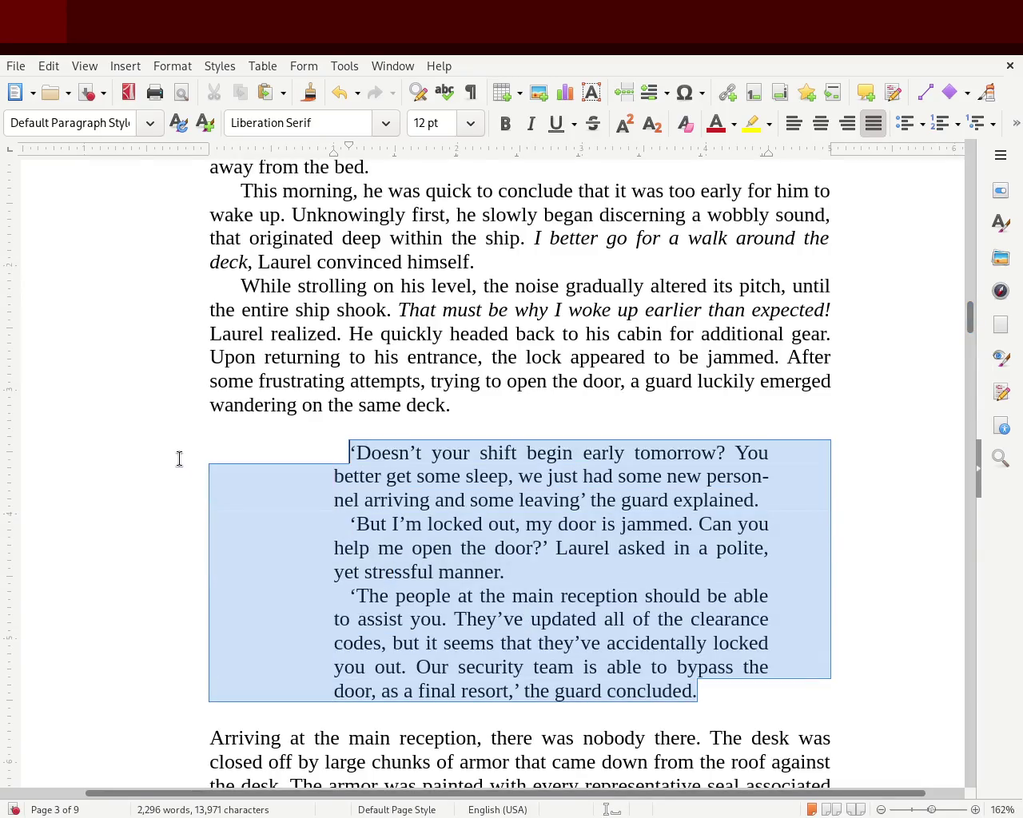
left_click_drag(333, 153, 272, 153)
left_click(80, 336)
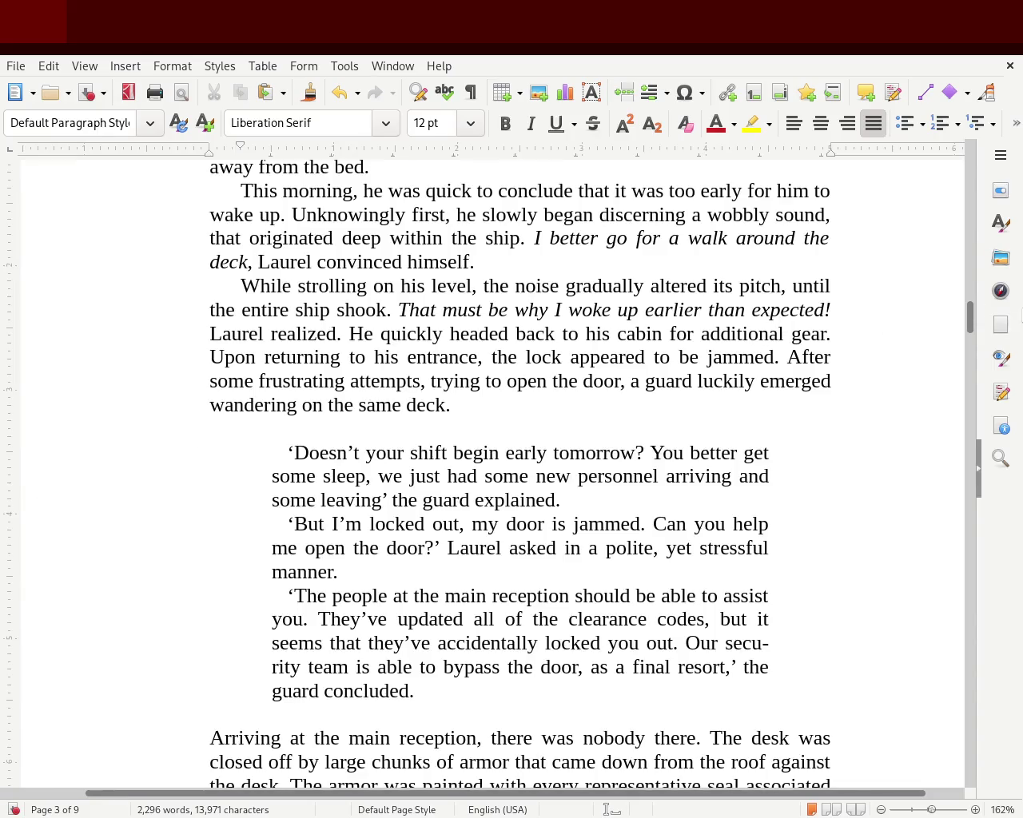
mouse_move(972, 323)
left_mouse_down()
mouse_move(967, 292)
mouse_move(963, 347)
mouse_move(963, 320)
left_mouse_up()
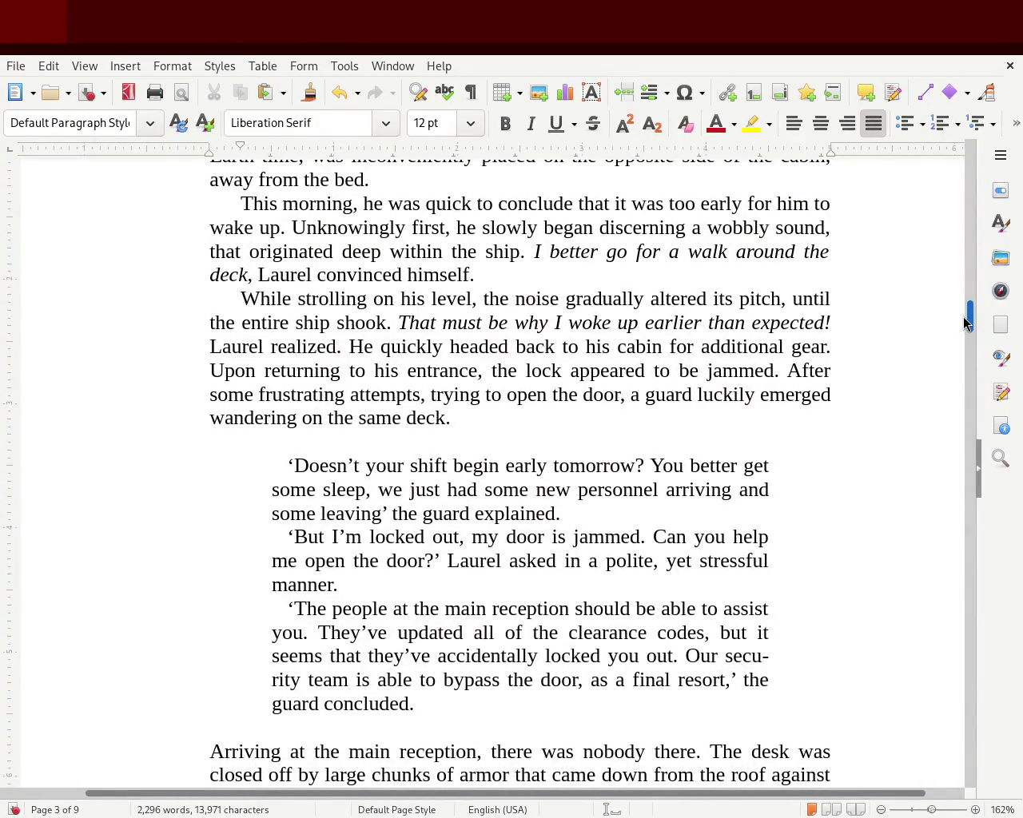
mouse_move(964, 321)
left_mouse_down()
mouse_move(961, 336)
mouse_move(868, 324)
left_mouse_up()
Step: Delete the blank lines above and below the dialogue block
left_click(402, 330)
key("BackSpace")
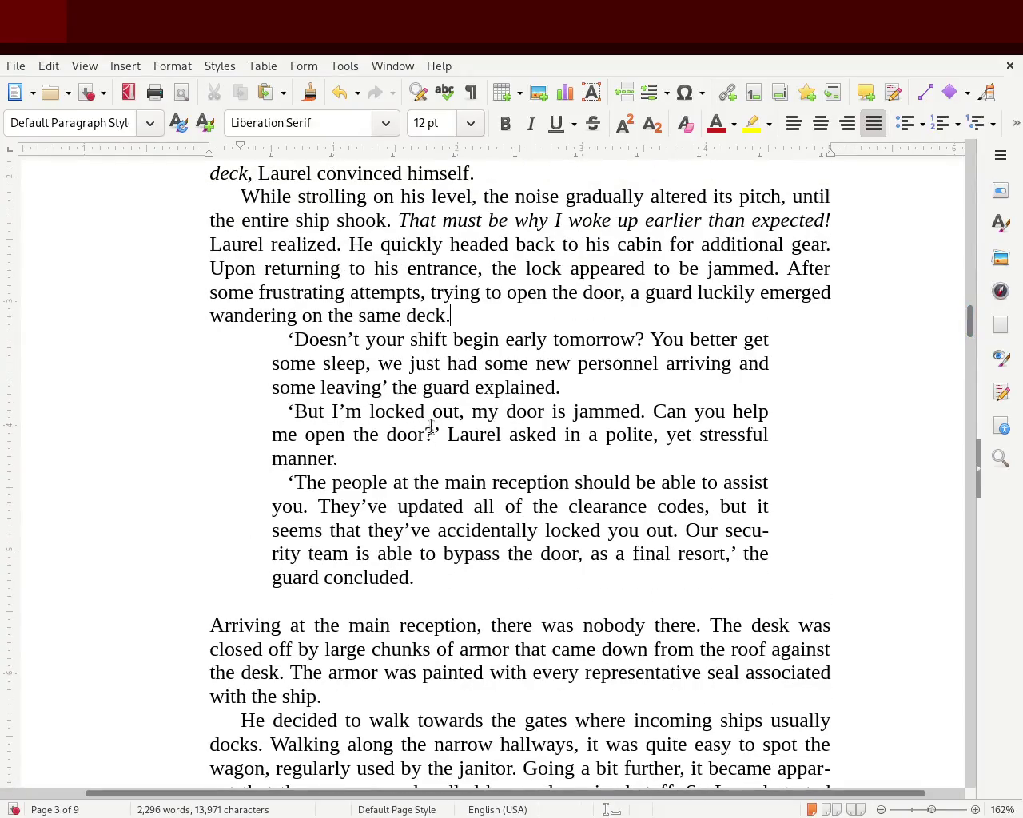
left_click(308, 602)
key("BackSpace")
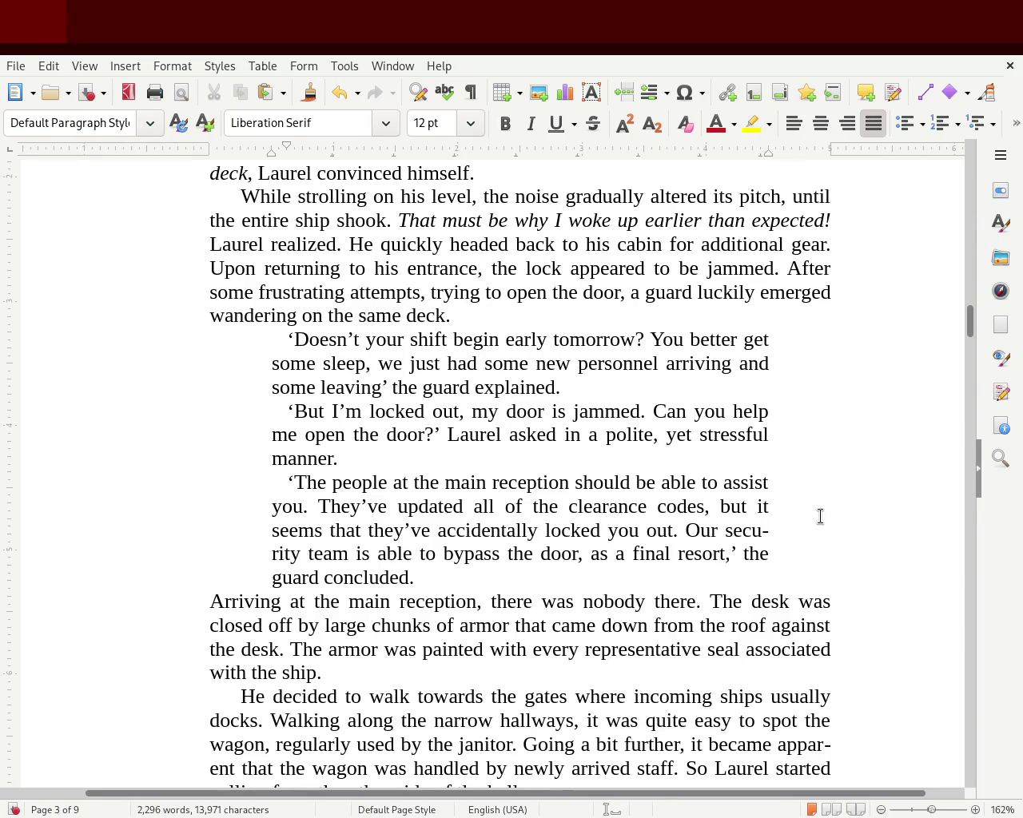
Step: Restore the two deleted blank lines and bring up the paragraph Styles list with F11
mouse_move(968, 332)
left_mouse_down()
mouse_move(971, 305)
mouse_move(970, 327)
left_mouse_up()
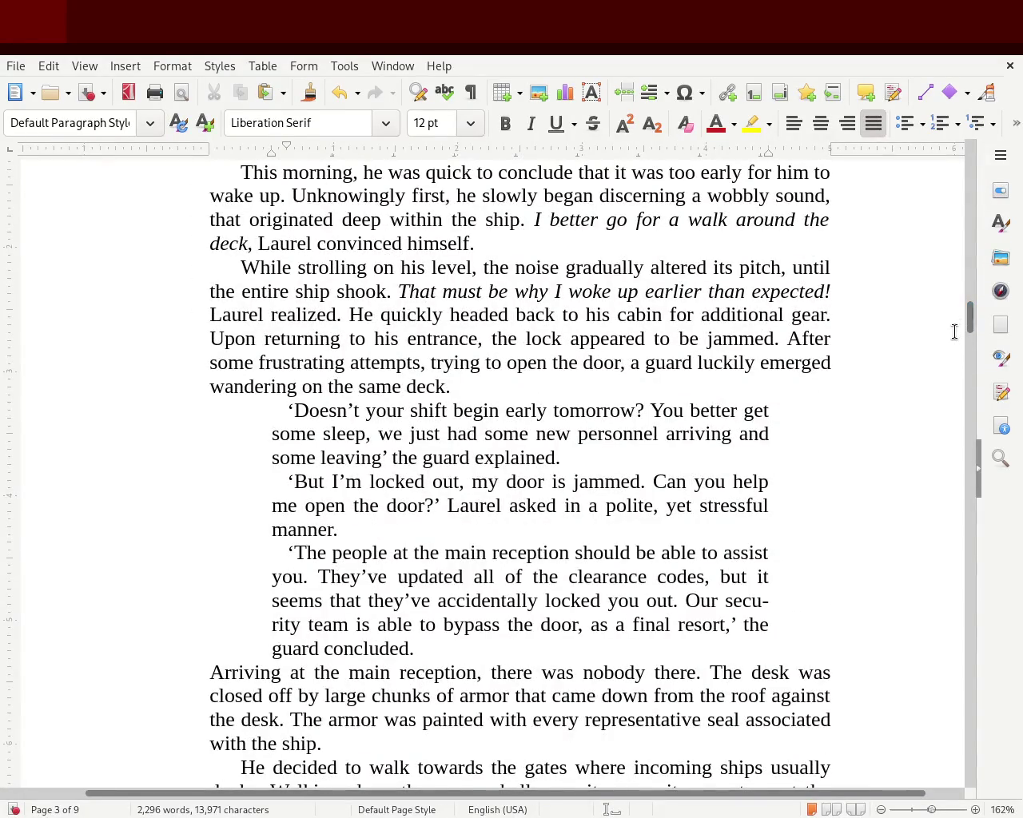
key("ctrl+z")
key("ctrl+z")
left_click(415, 376)
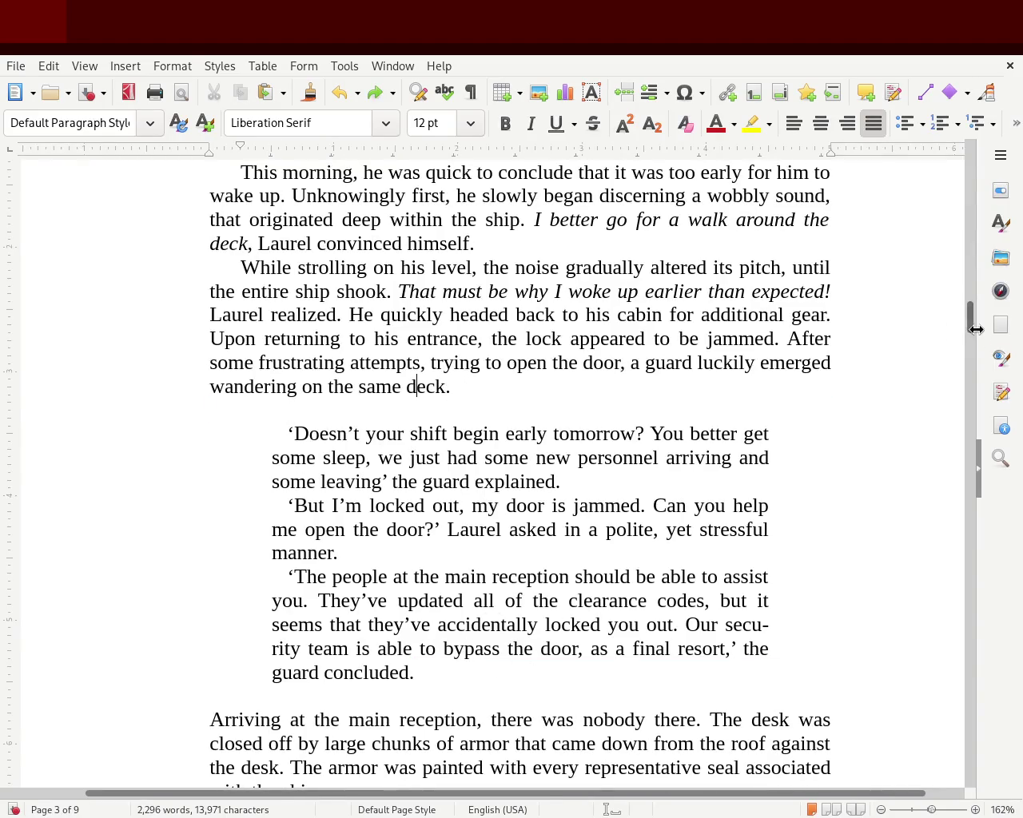
key("F11")
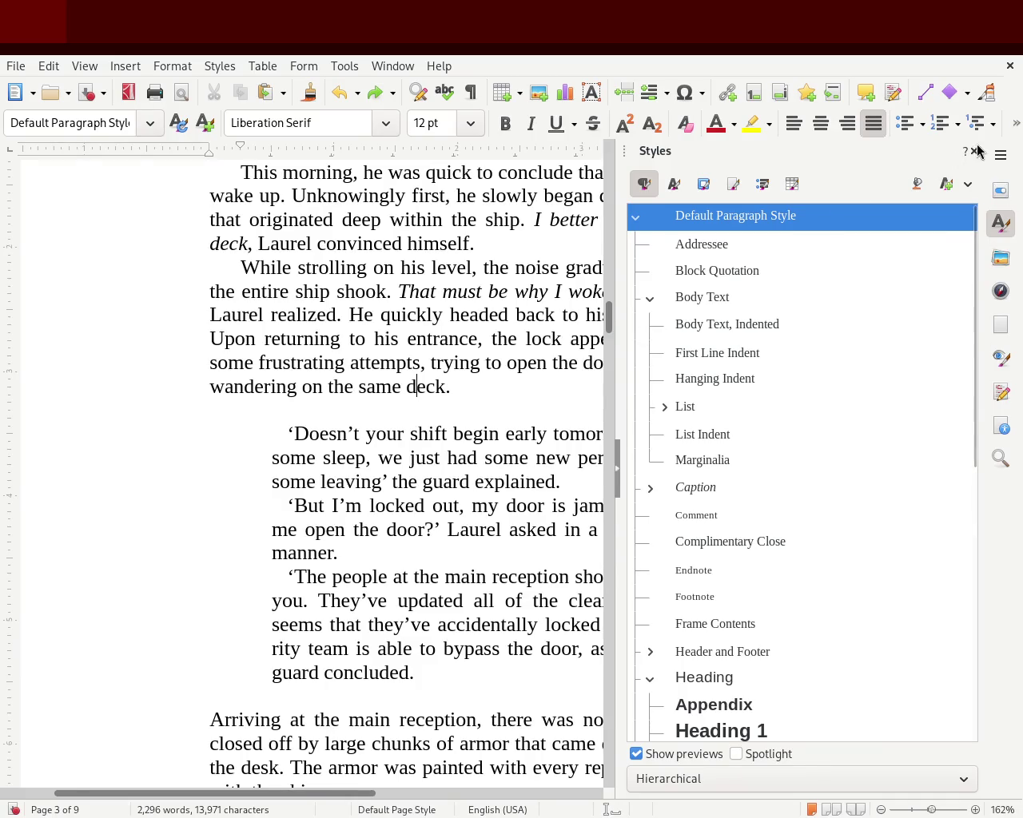
Step: Close the Styles list and return the dialogue's right and left indent markers to the page margins
left_click(973, 151)
mouse_move(971, 313)
left_mouse_down()
mouse_move(970, 292)
mouse_move(968, 321)
left_mouse_up()
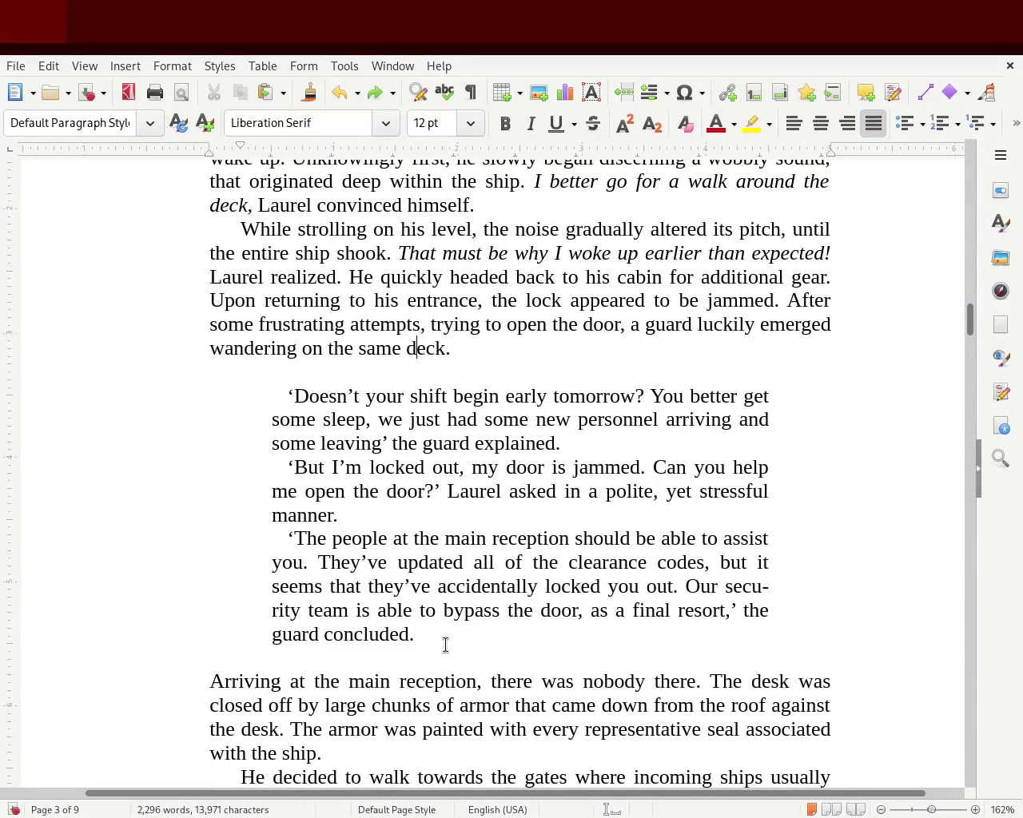
left_click_drag(436, 637, 121, 407)
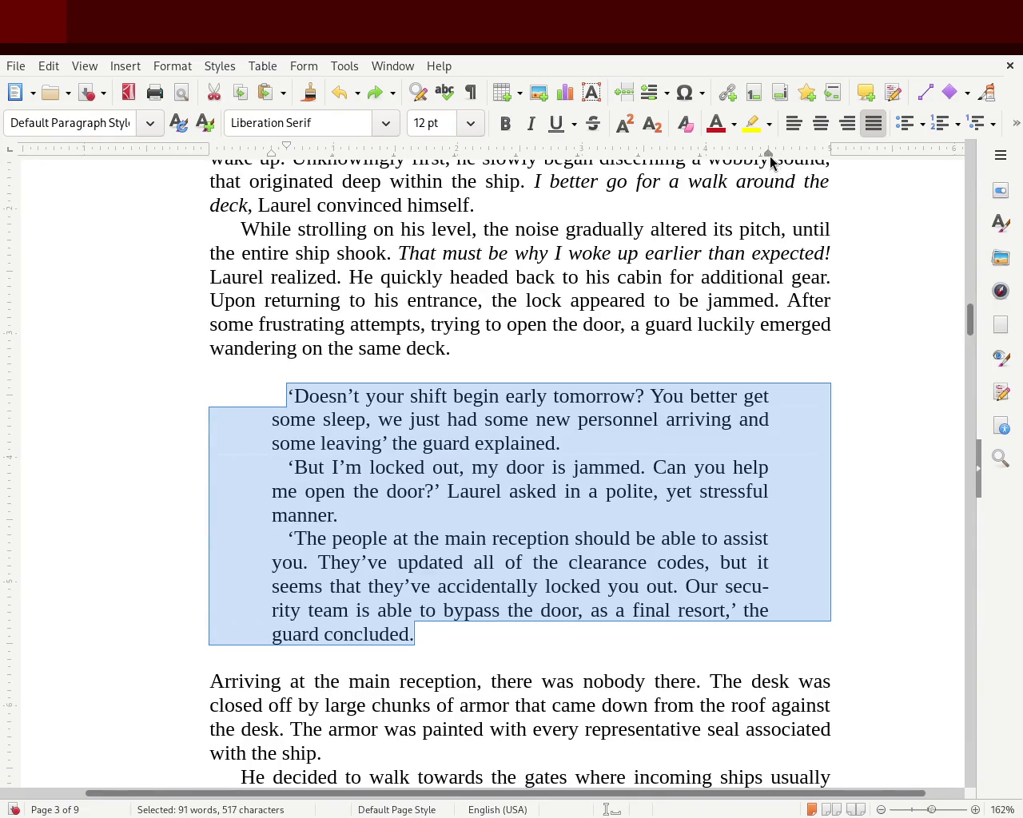
left_click_drag(825, 154, 830, 154)
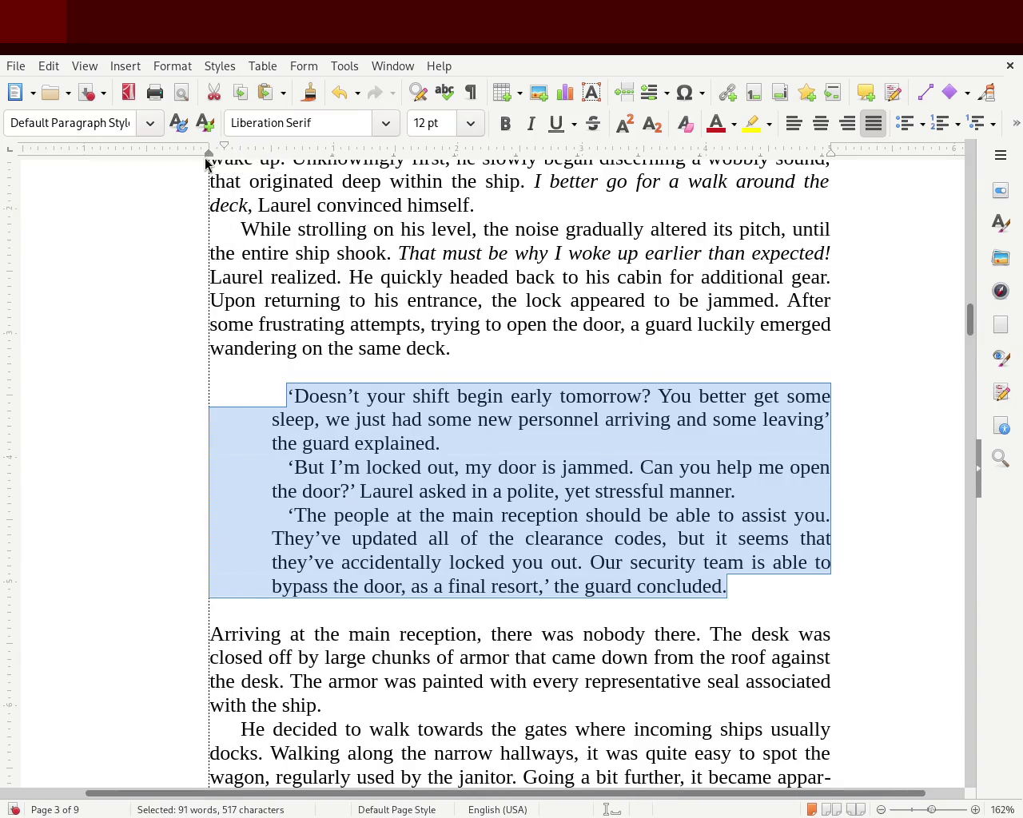
left_click_drag(272, 160, 210, 160)
left_click(179, 424)
left_click(331, 371)
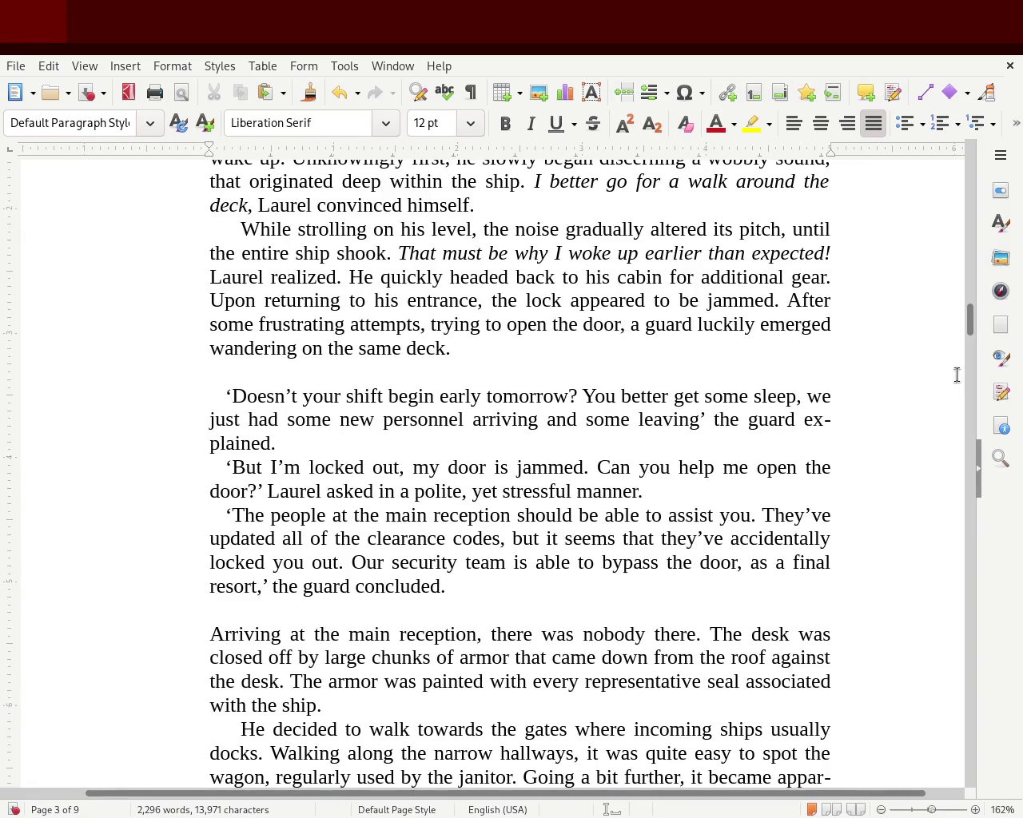
left_click_drag(969, 329, 968, 320)
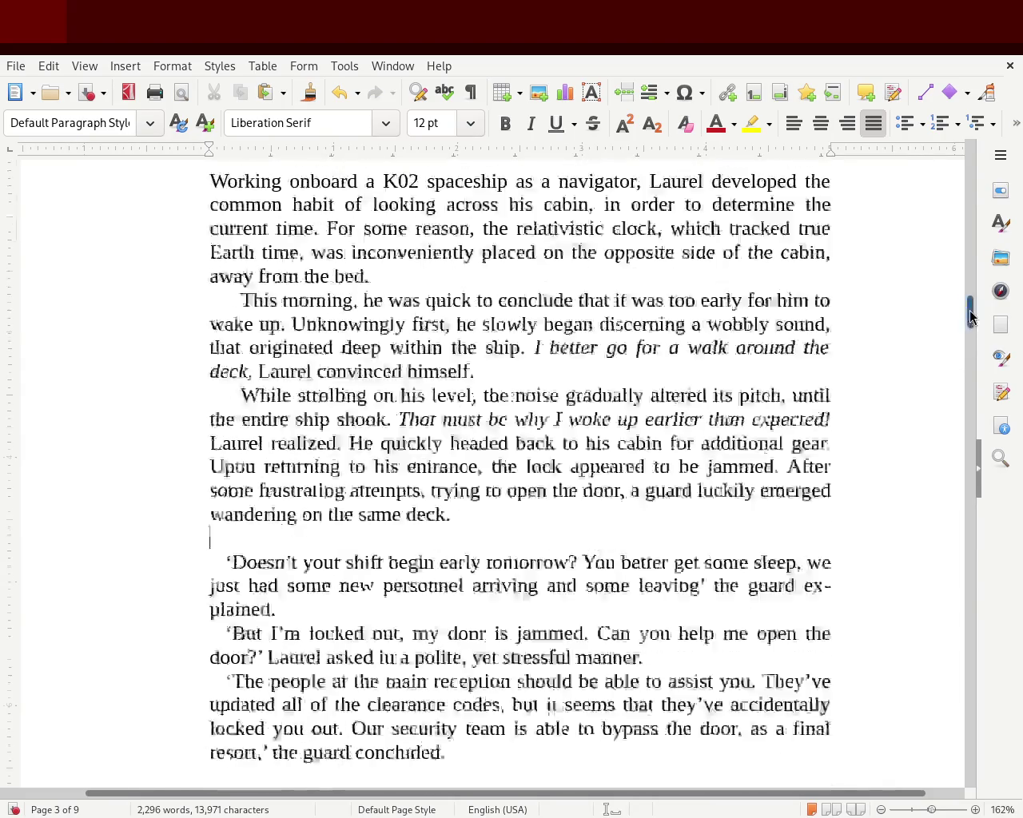
scroll(951, 320, "down", 3)
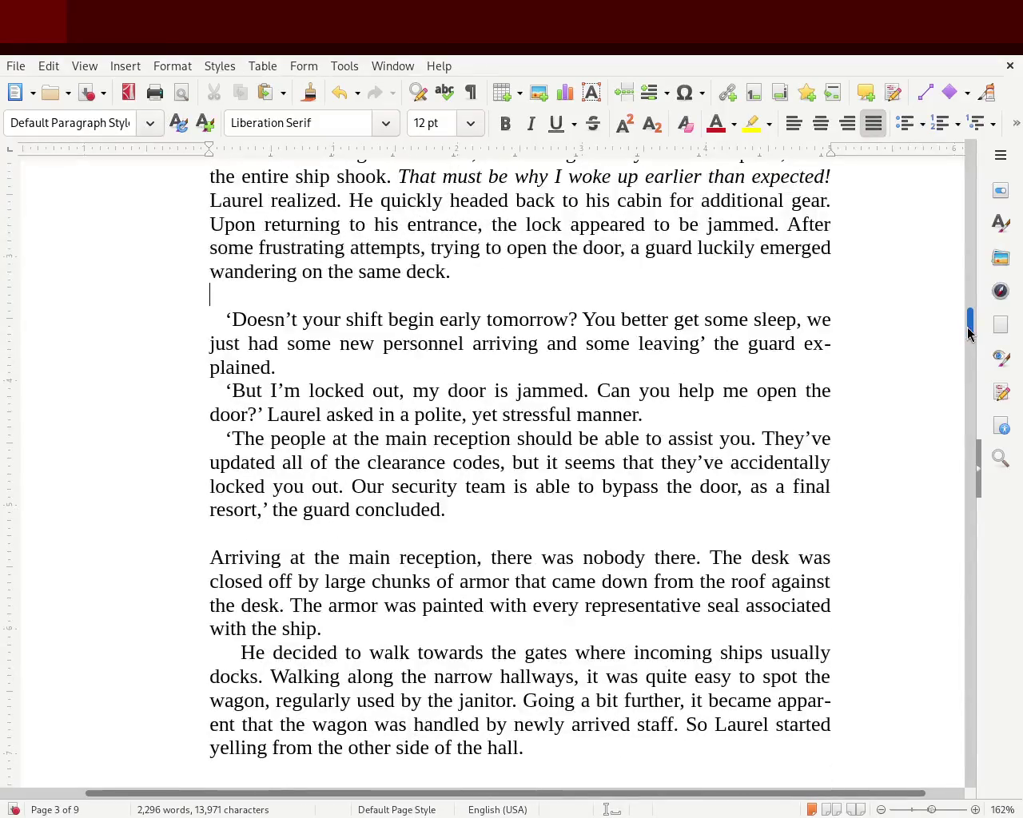
scroll(949, 307, "up", 4)
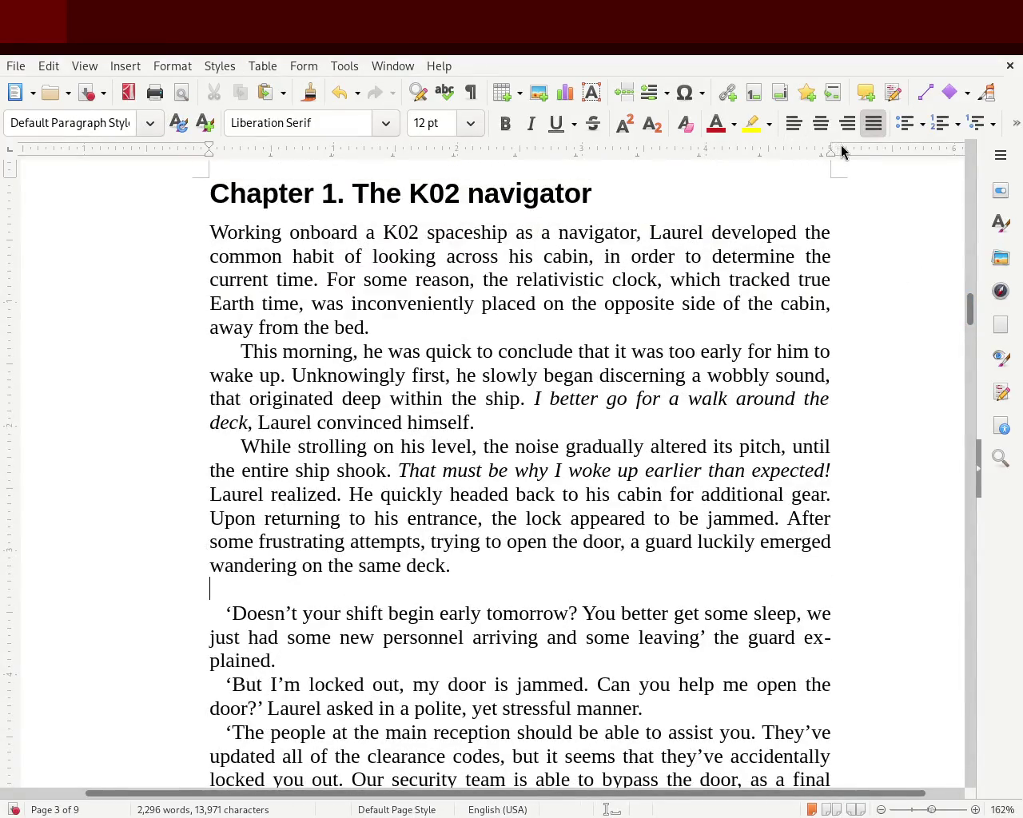
left_click_drag(833, 143, 764, 176)
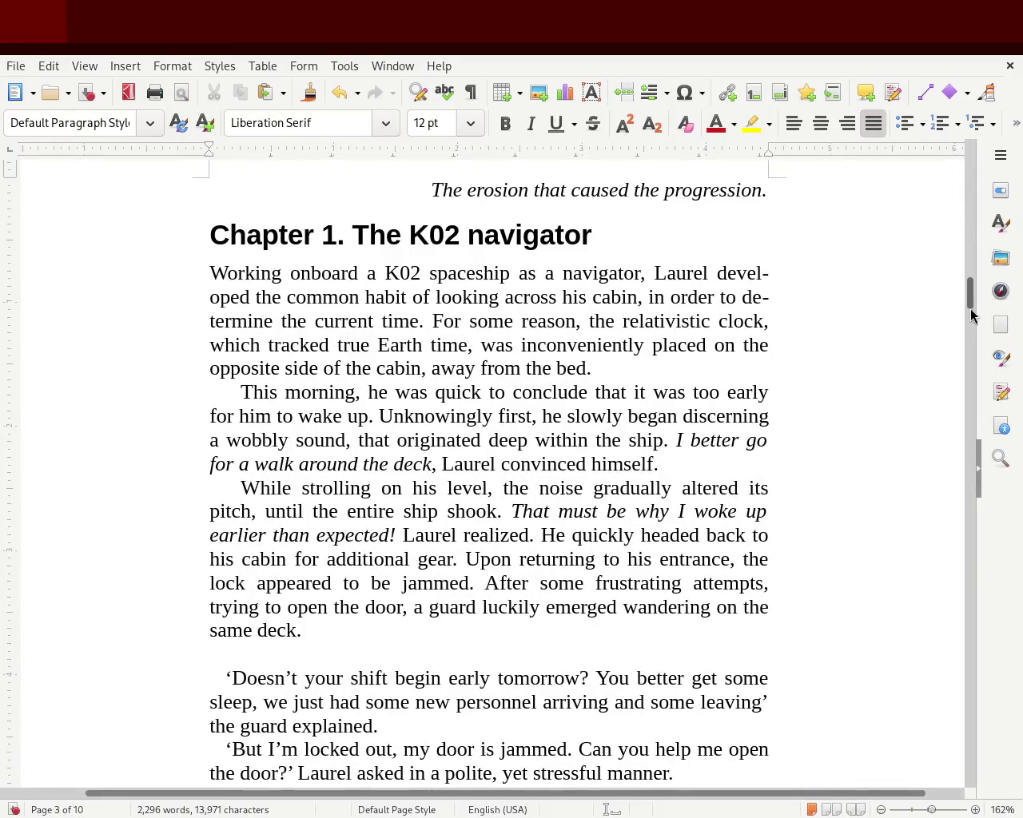
scroll(969, 289, "up", 3)
mouse_move(969, 290)
left_mouse_down()
mouse_move(963, 231)
mouse_move(951, 295)
mouse_move(970, 303)
mouse_move(957, 285)
left_mouse_up()
left_click_drag(767, 149, 831, 168)
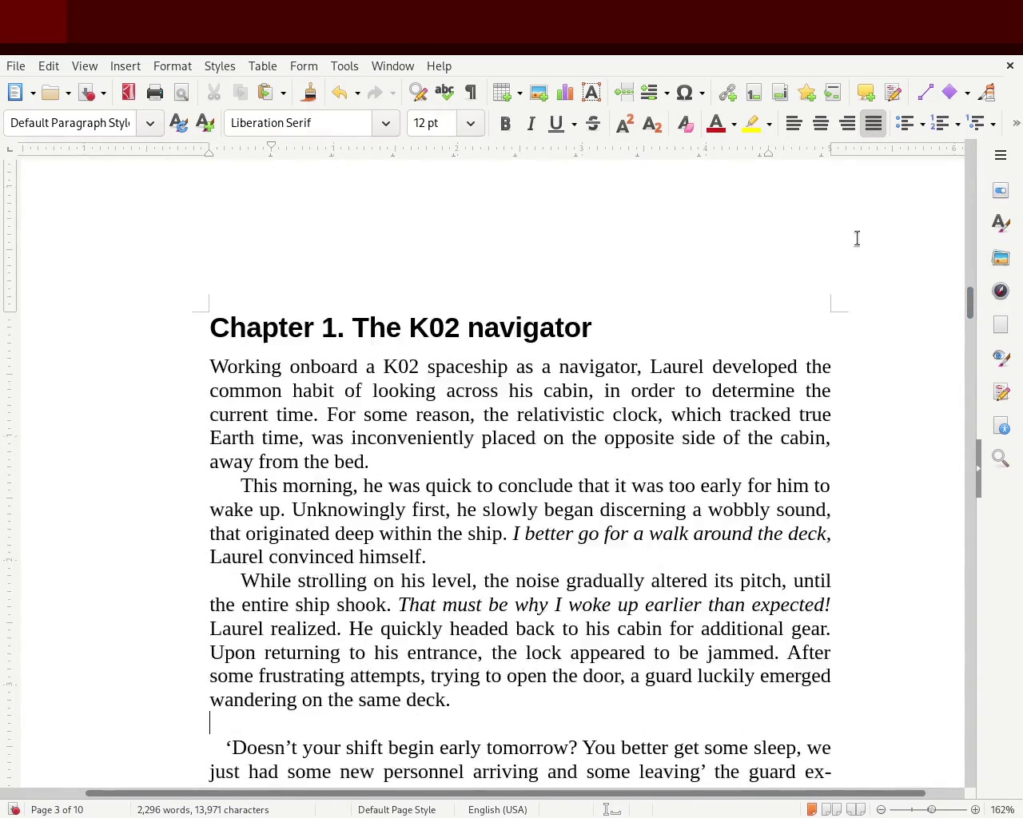
left_click_drag(967, 289, 970, 364)
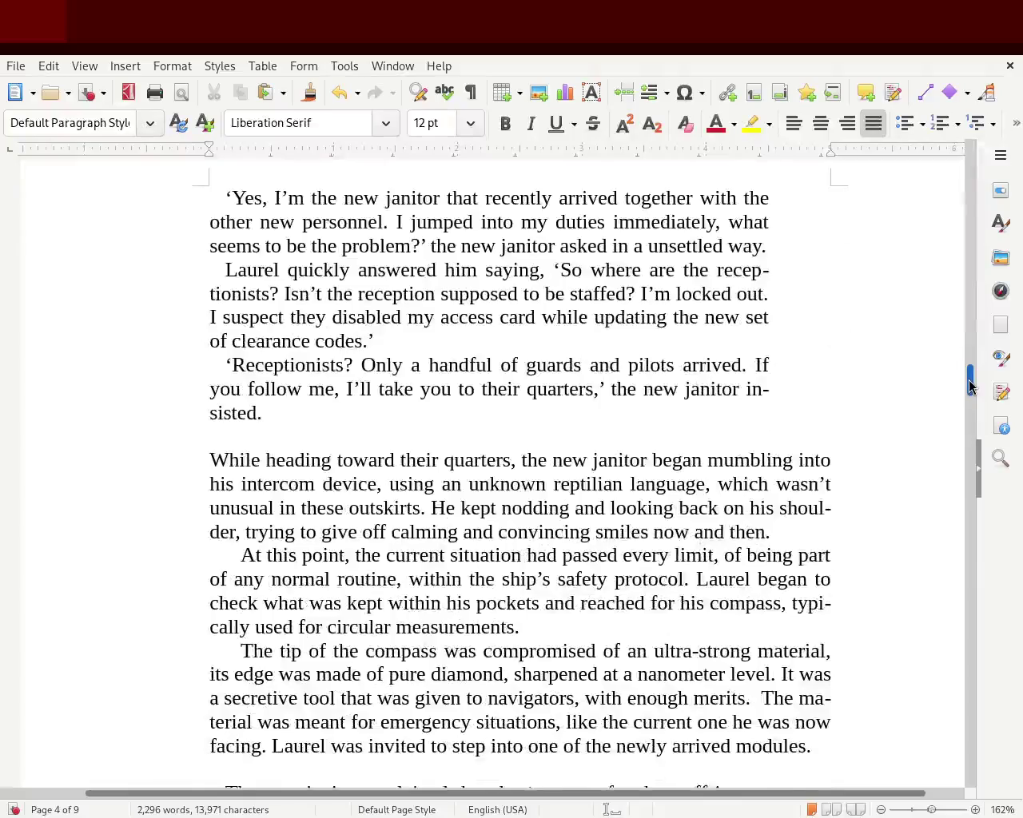
scroll(977, 326, "up", 2)
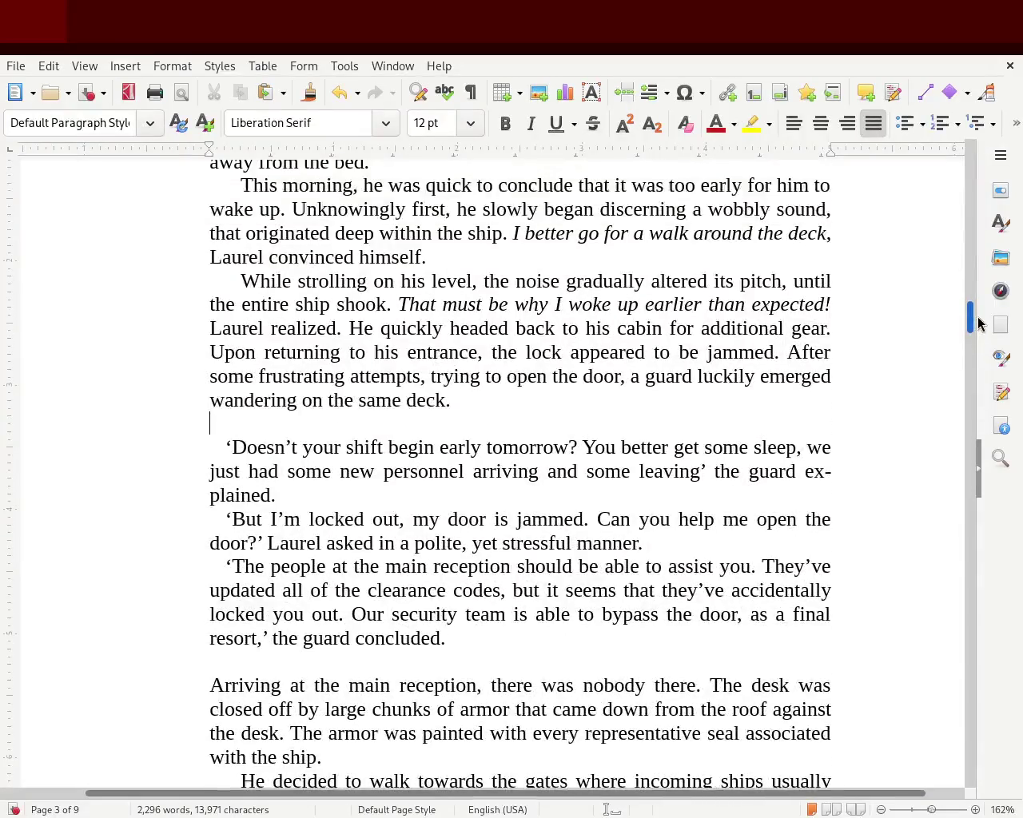
Step: Select the three dialogue paragraphs after 'wandering on the same deck' and pull their right-indent marker inward
scroll(976, 326, "down", 1)
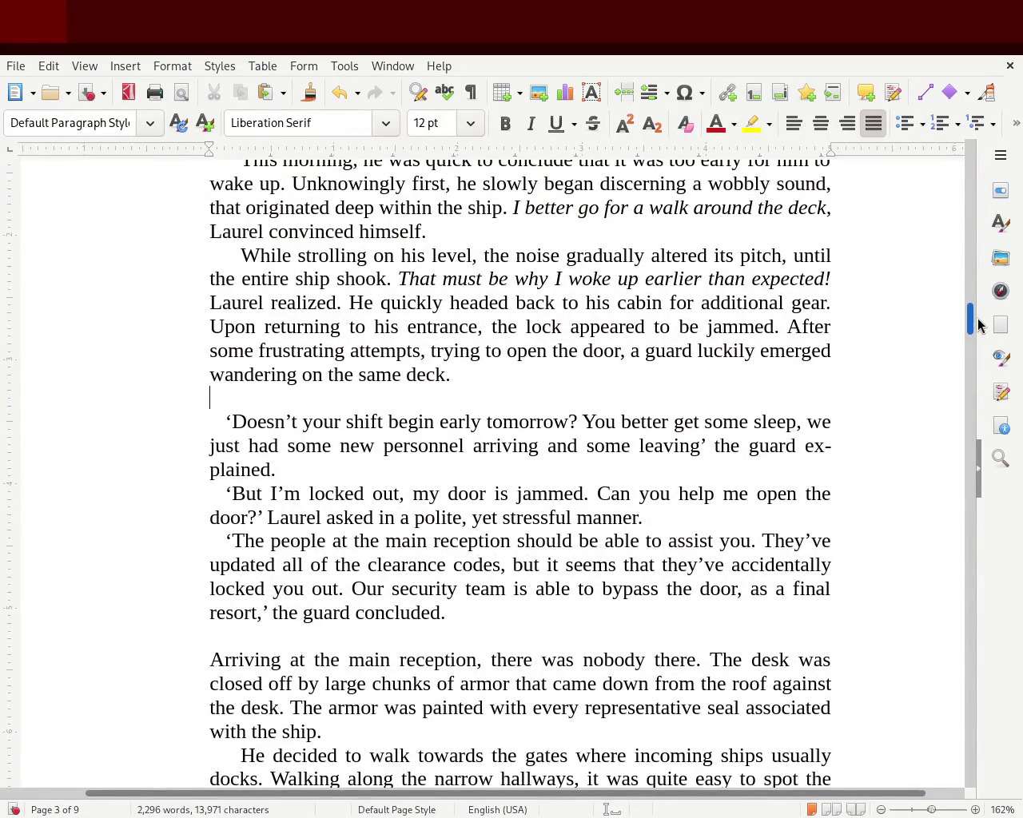
left_click_drag(469, 621, 206, 419)
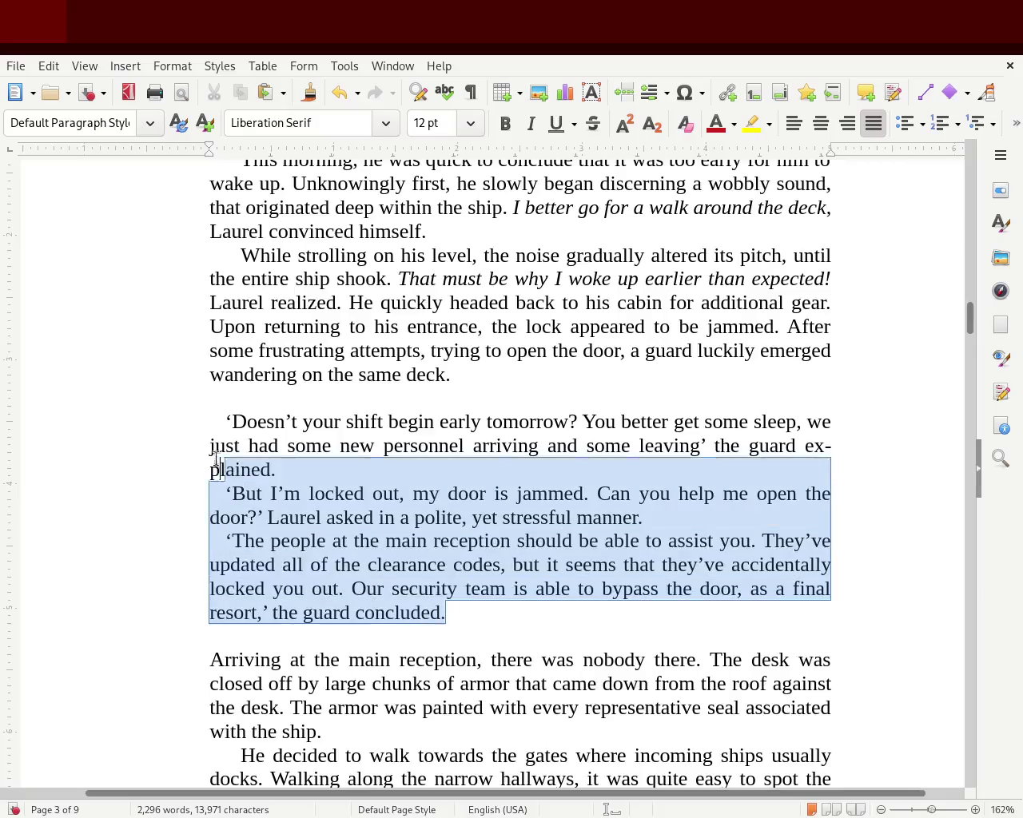
mouse_move(831, 151)
left_mouse_down()
mouse_move(762, 169)
mouse_move(830, 164)
mouse_move(769, 160)
left_mouse_up()
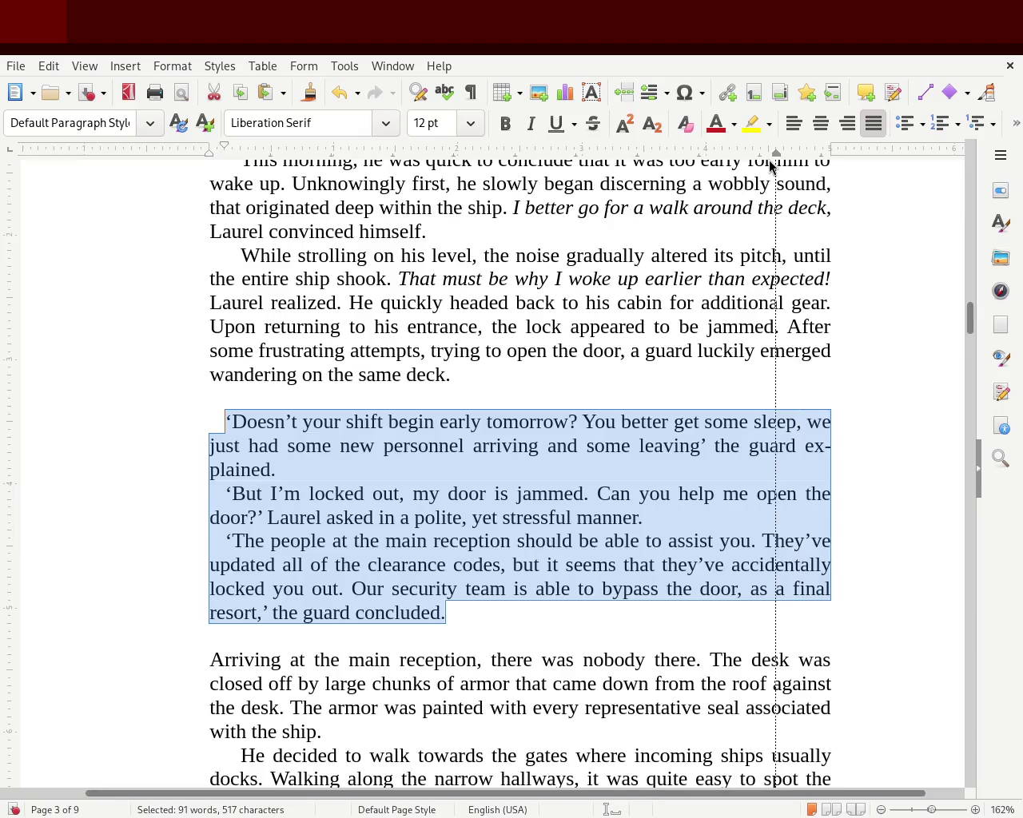
left_click(72, 294)
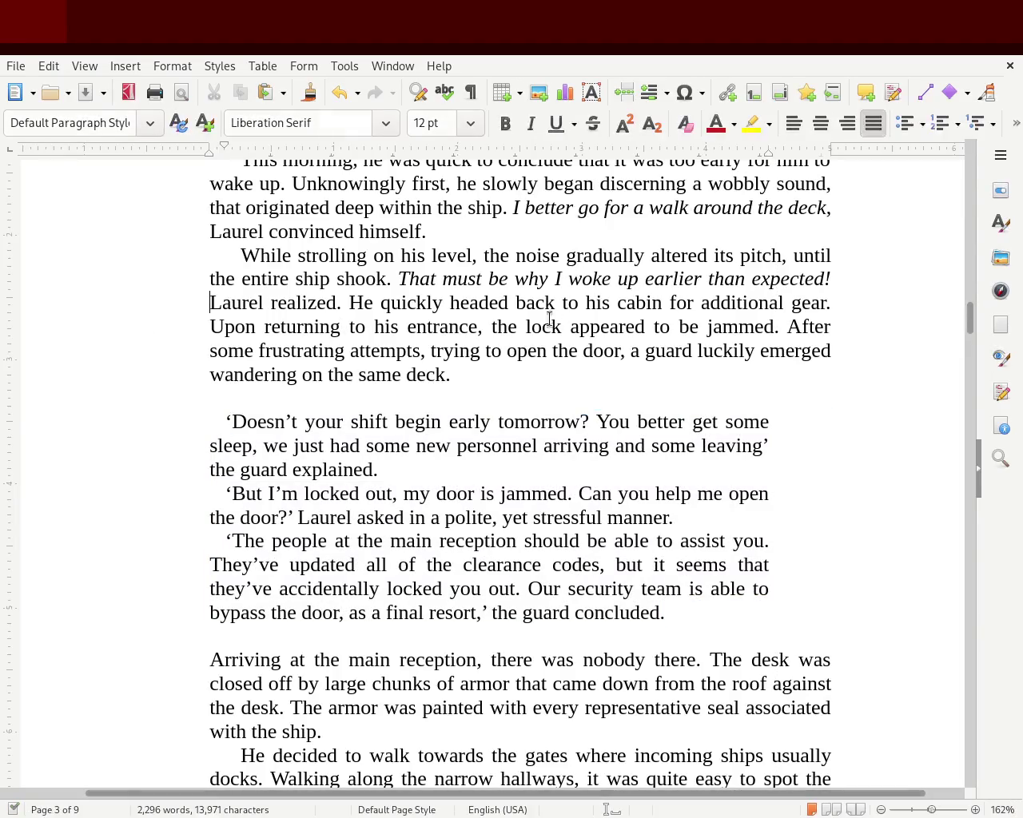
left_click_drag(974, 320, 957, 220)
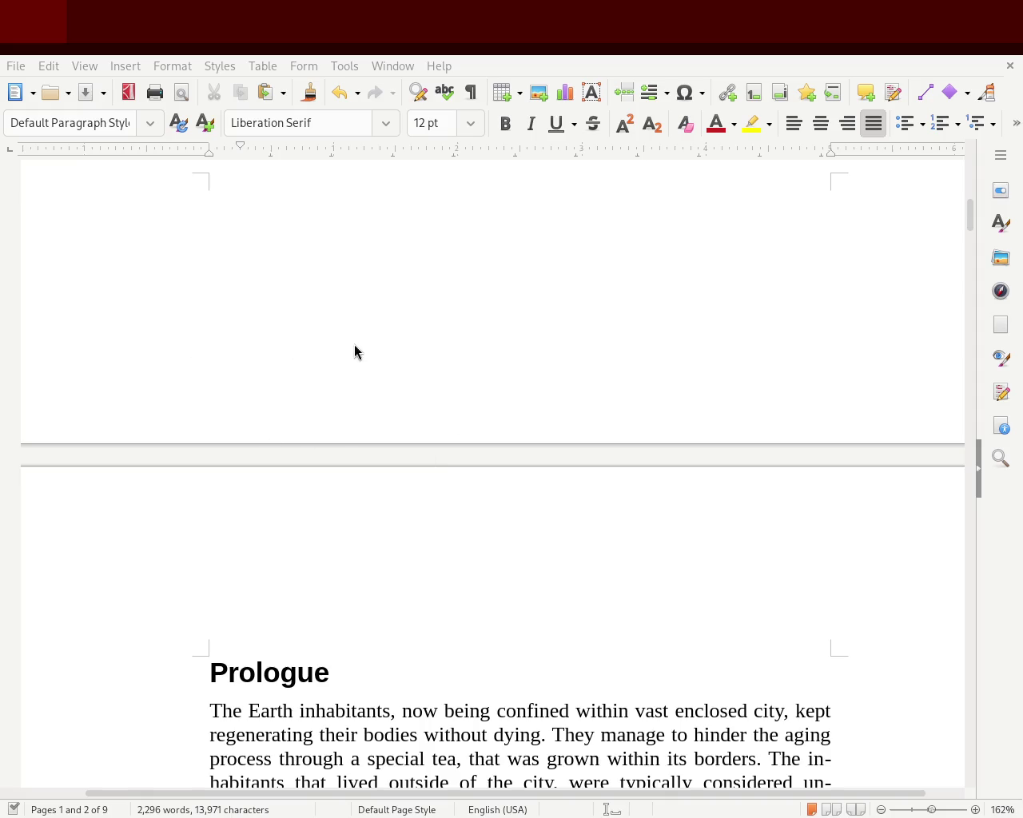
mouse_move(969, 217)
left_mouse_down()
mouse_move(967, 177)
mouse_move(953, 330)
left_mouse_up()
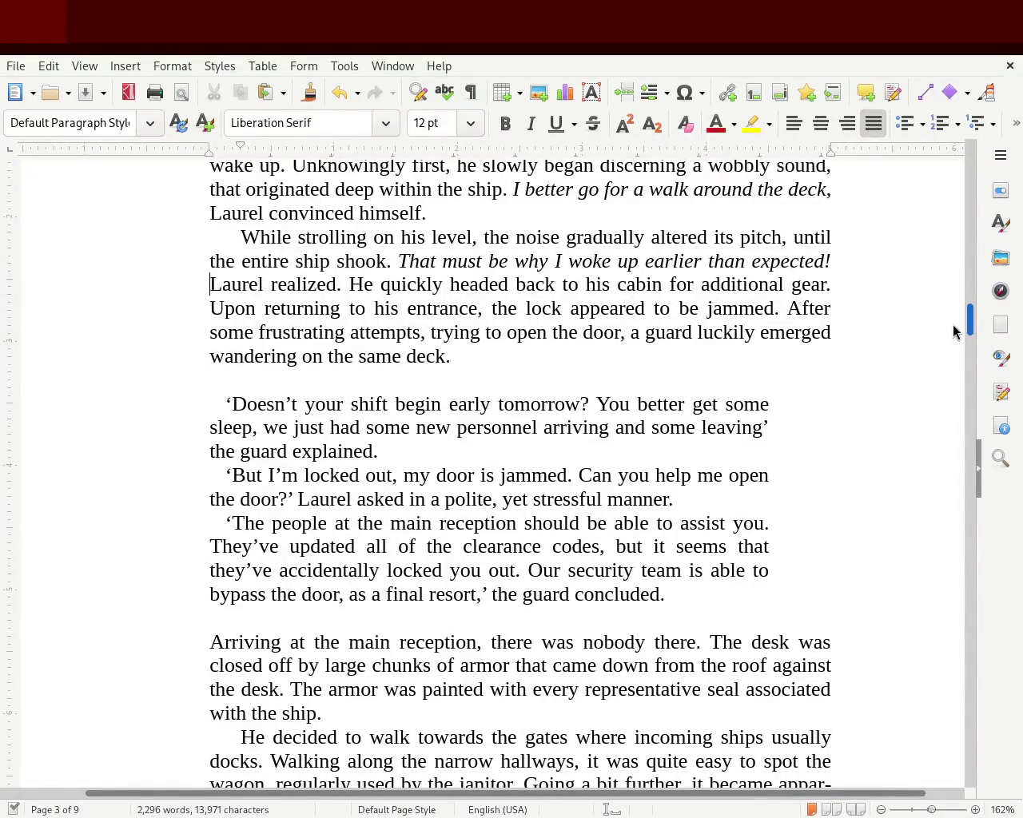
Step: Scroll down from page 3 to the janitor and compass passage on page 4
left_click_drag(953, 330, 961, 336)
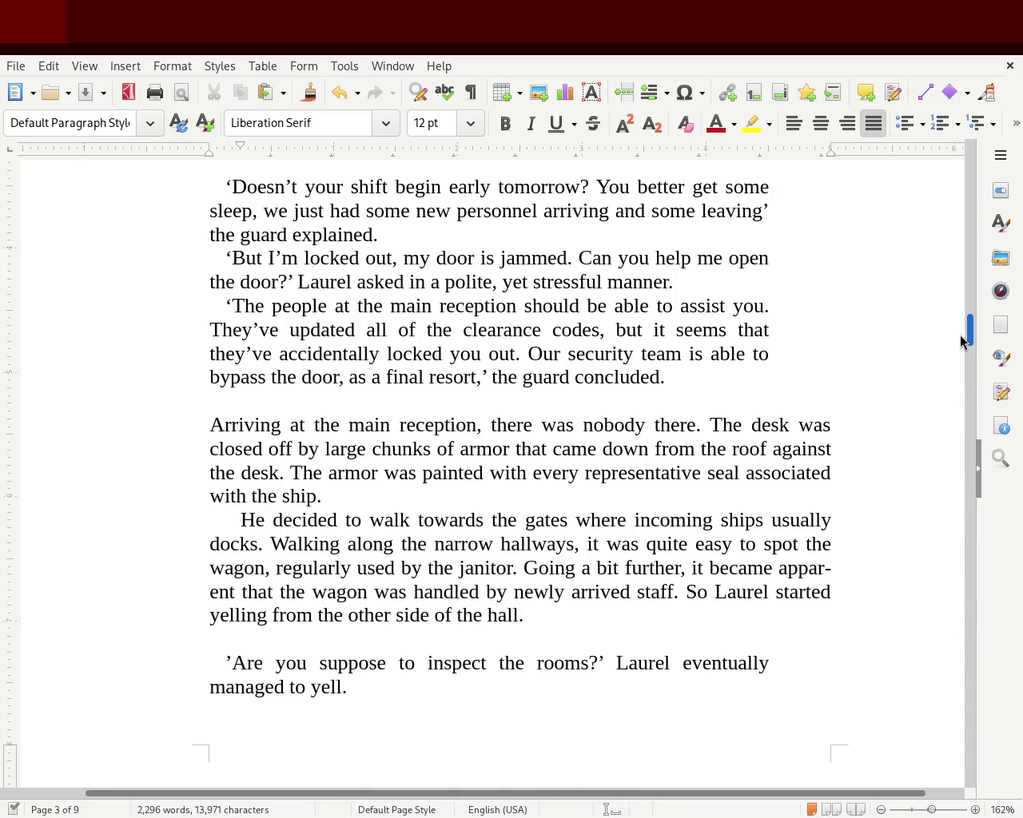
left_click_drag(961, 341, 961, 343)
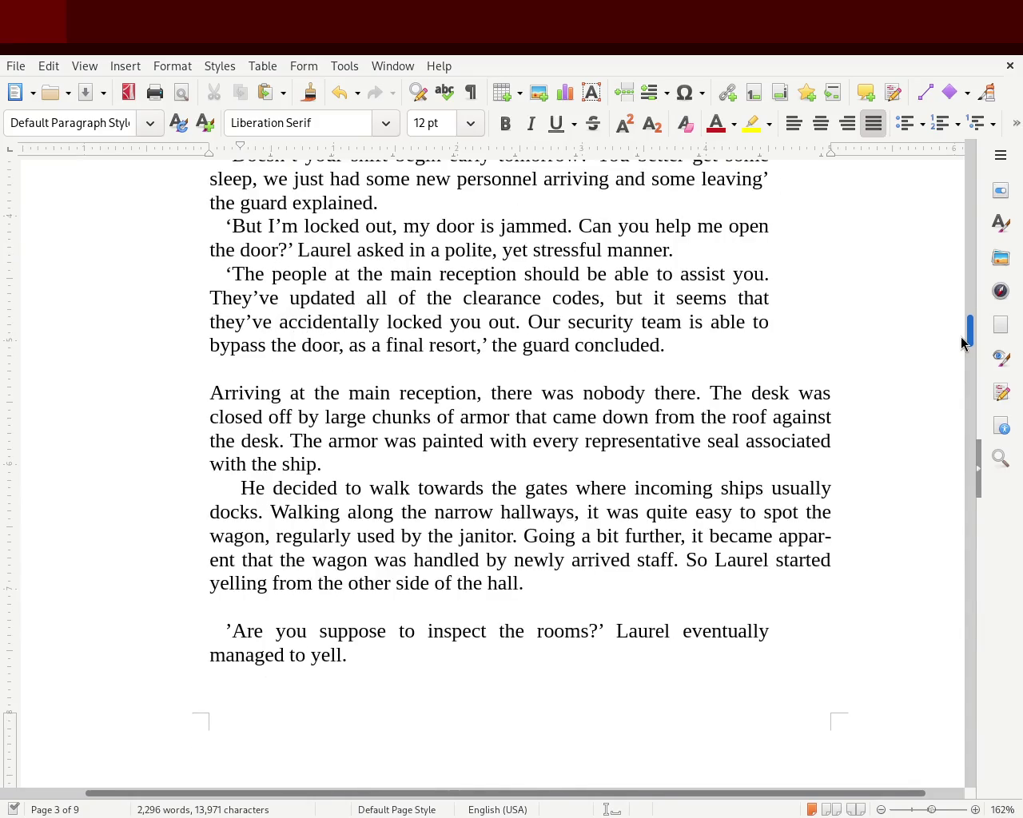
mouse_move(961, 344)
left_mouse_down()
mouse_move(965, 386)
mouse_move(973, 354)
mouse_move(973, 391)
left_mouse_up()
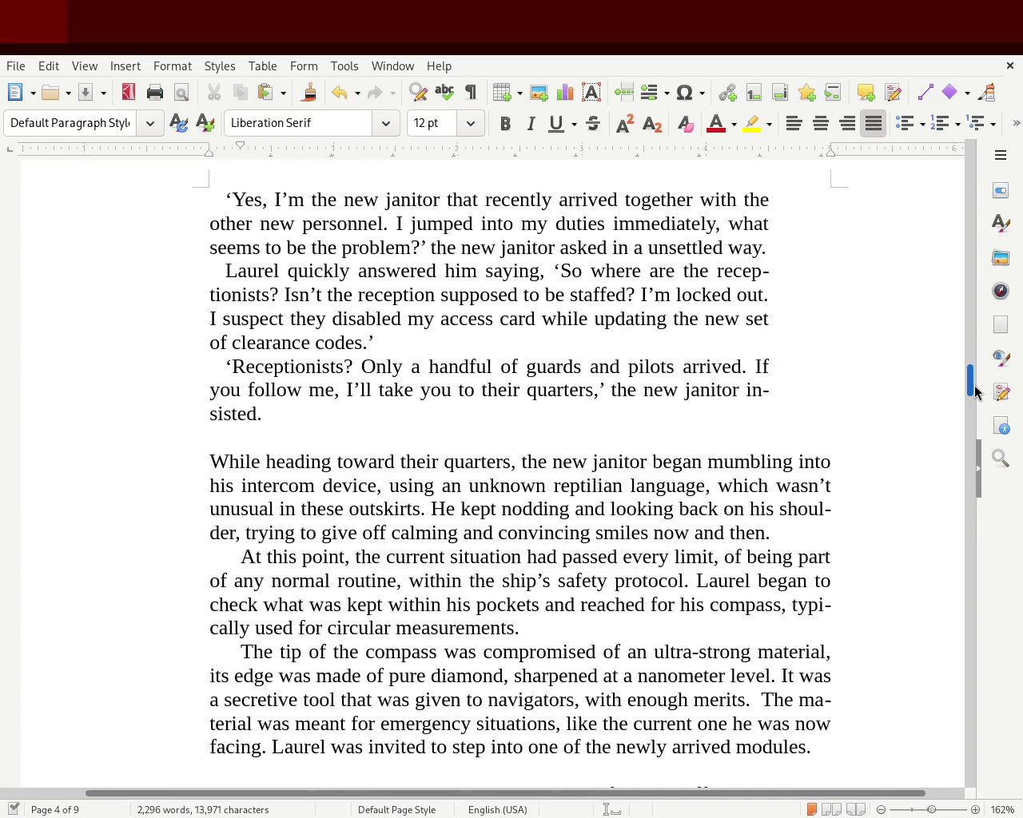
left_click_drag(974, 390, 975, 399)
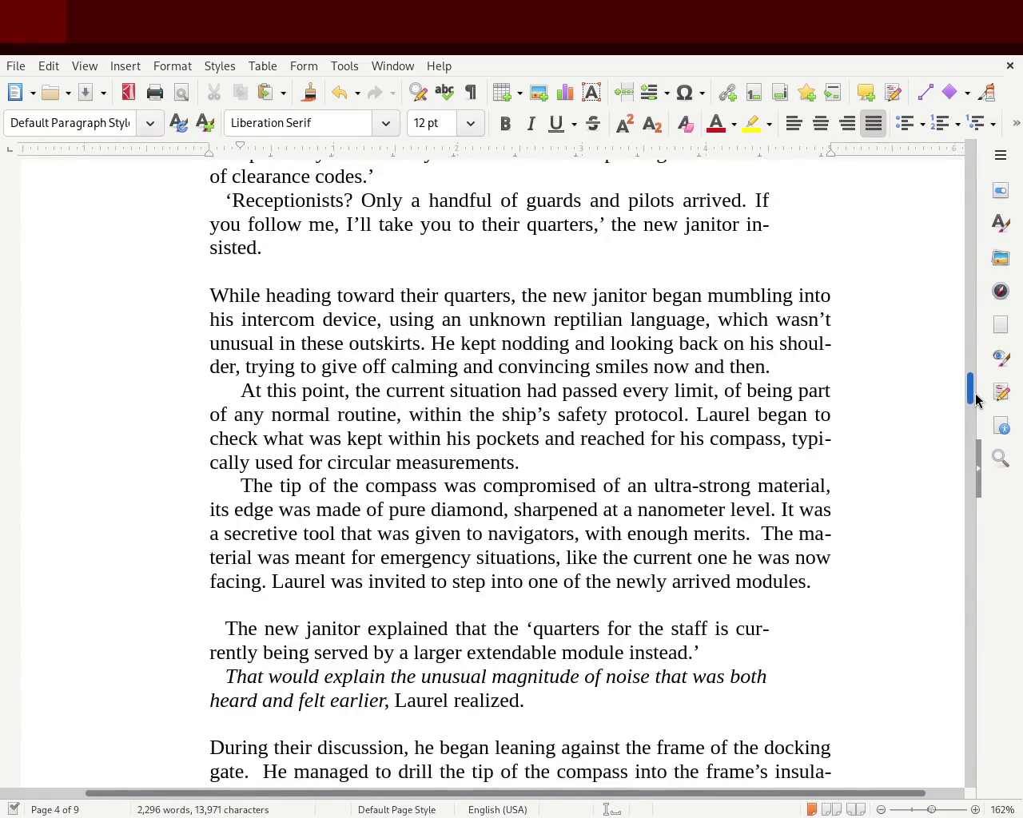
left_click_drag(975, 399, 975, 399)
mouse_move(976, 400)
left_mouse_down()
mouse_move(976, 418)
mouse_move(975, 407)
left_mouse_up()
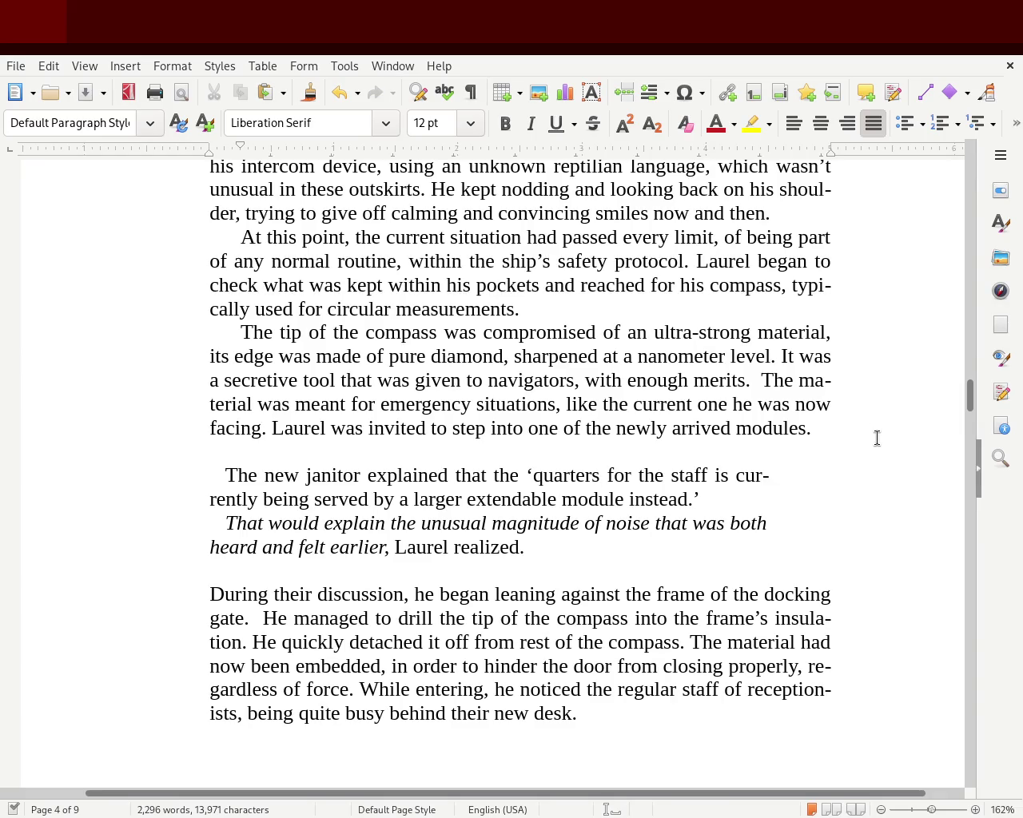
Step: Deepen the janitor paragraph's first-line indent and join the italic thought onto it
left_click(214, 481)
left_click_drag(226, 146, 230, 152)
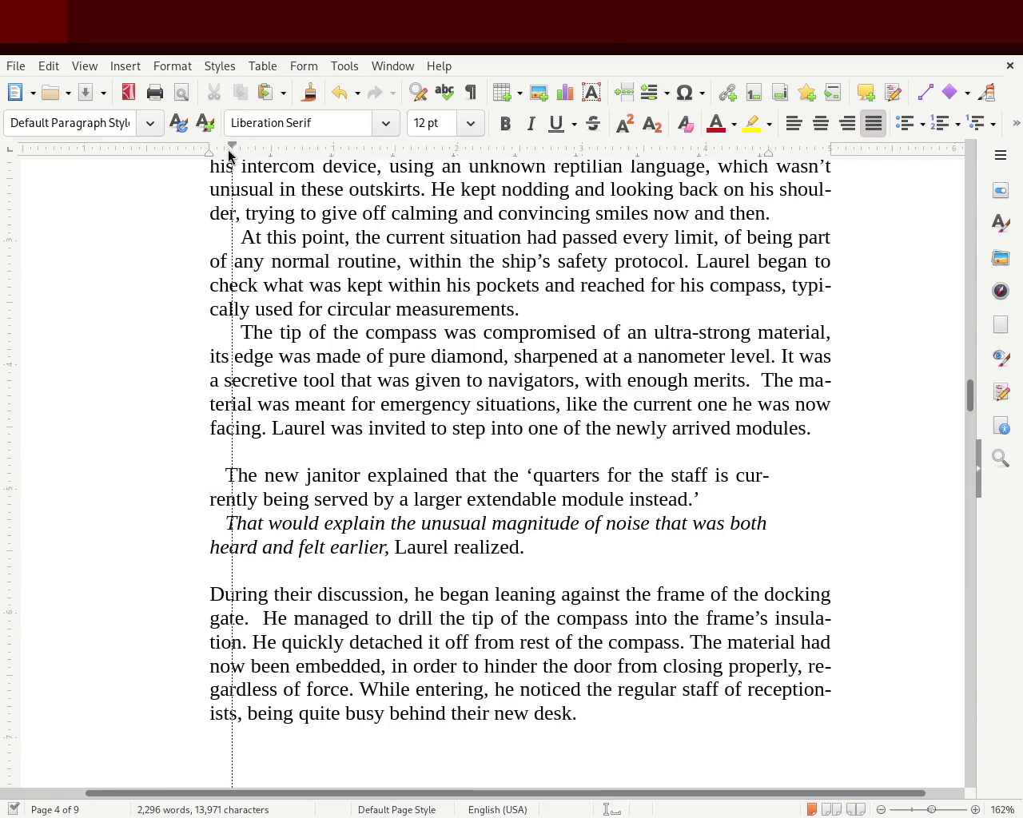
left_click(227, 524)
key("BackSpace")
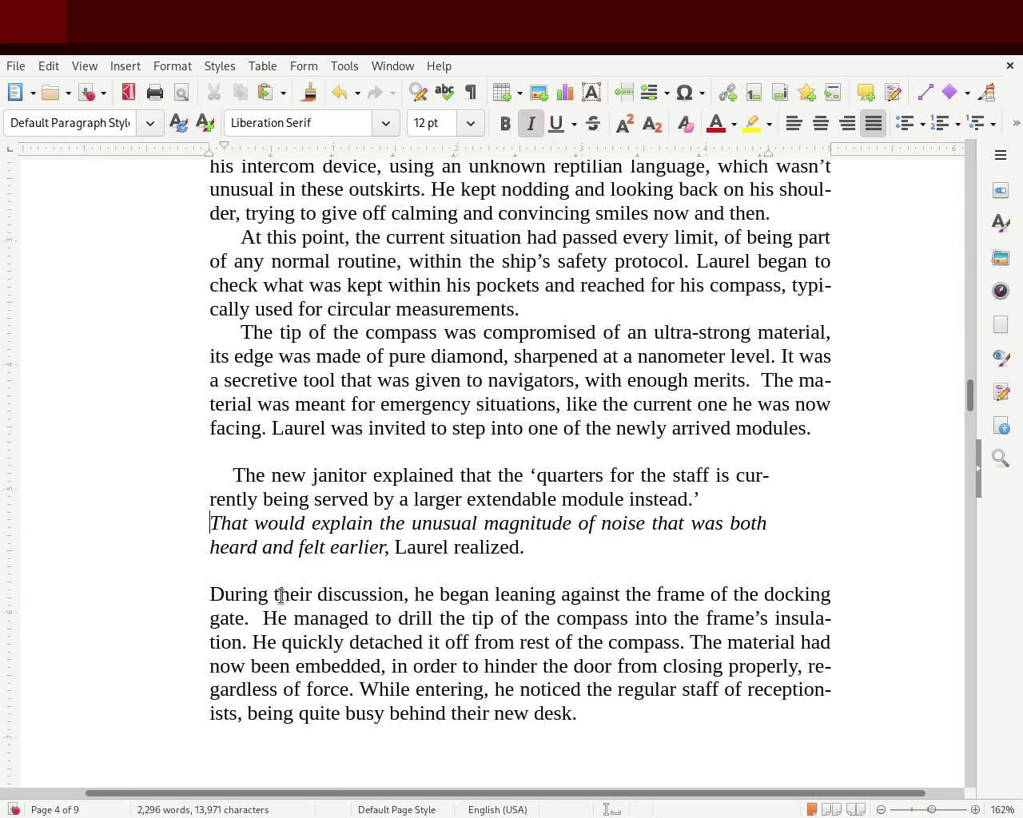
key("BackSpace")
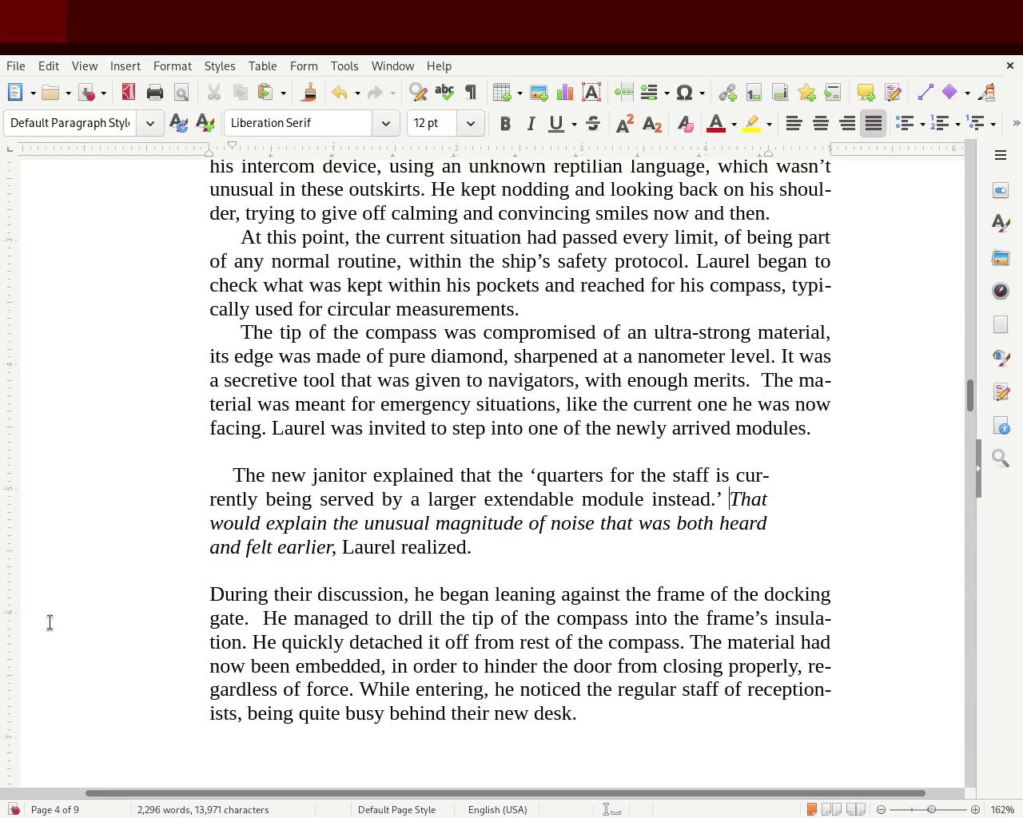
Step: Give the 'During' paragraph a first-line indent
left_click(231, 567)
left_click(201, 597)
left_click_drag(210, 145, 231, 147)
Step: Delete the blank lines before 'During' and after 'arrived modules.', then save with Ctrl+S
left_click(262, 559)
key("BackSpace")
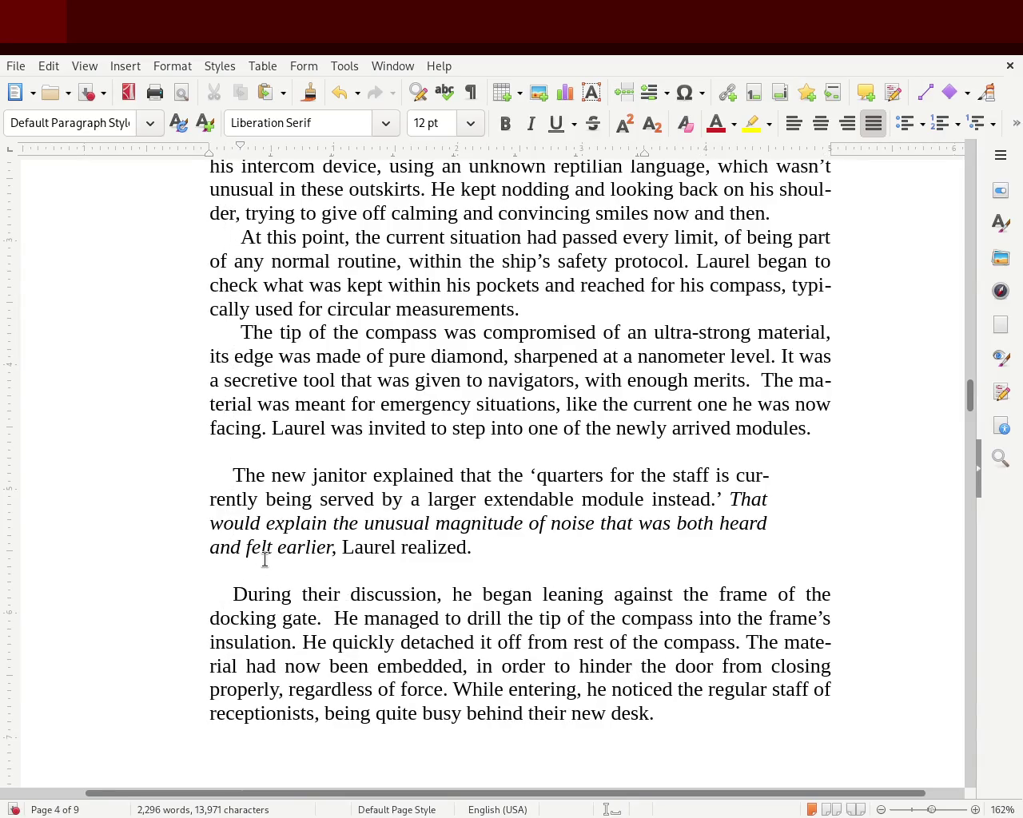
key("BackSpace")
key("Up")
key("Up")
key("Up")
key("Delete")
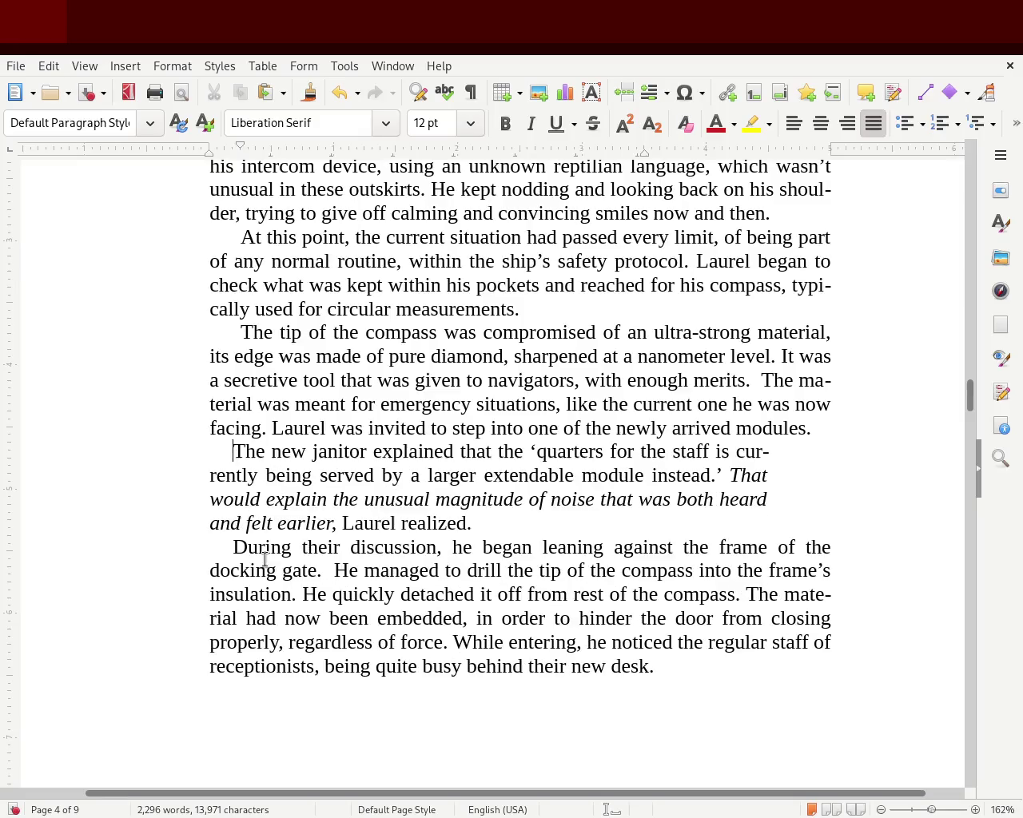
key("ctrl+s")
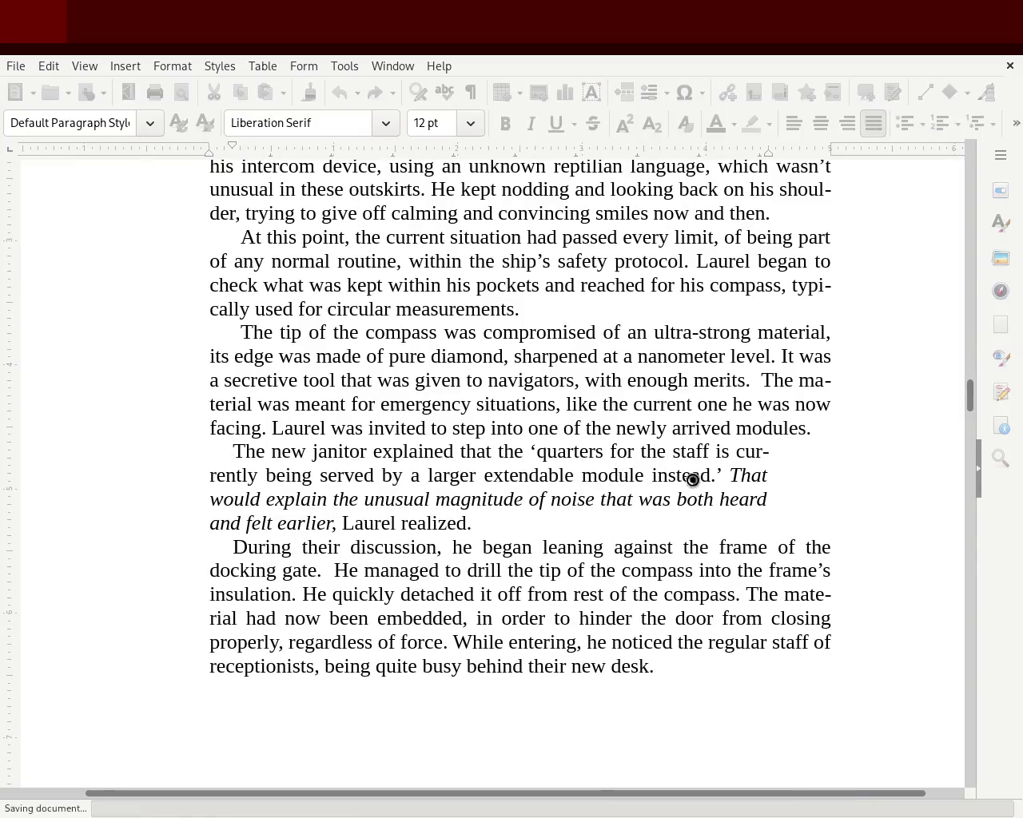
scroll(968, 392, "up", 5)
scroll(967, 392, "down", 3)
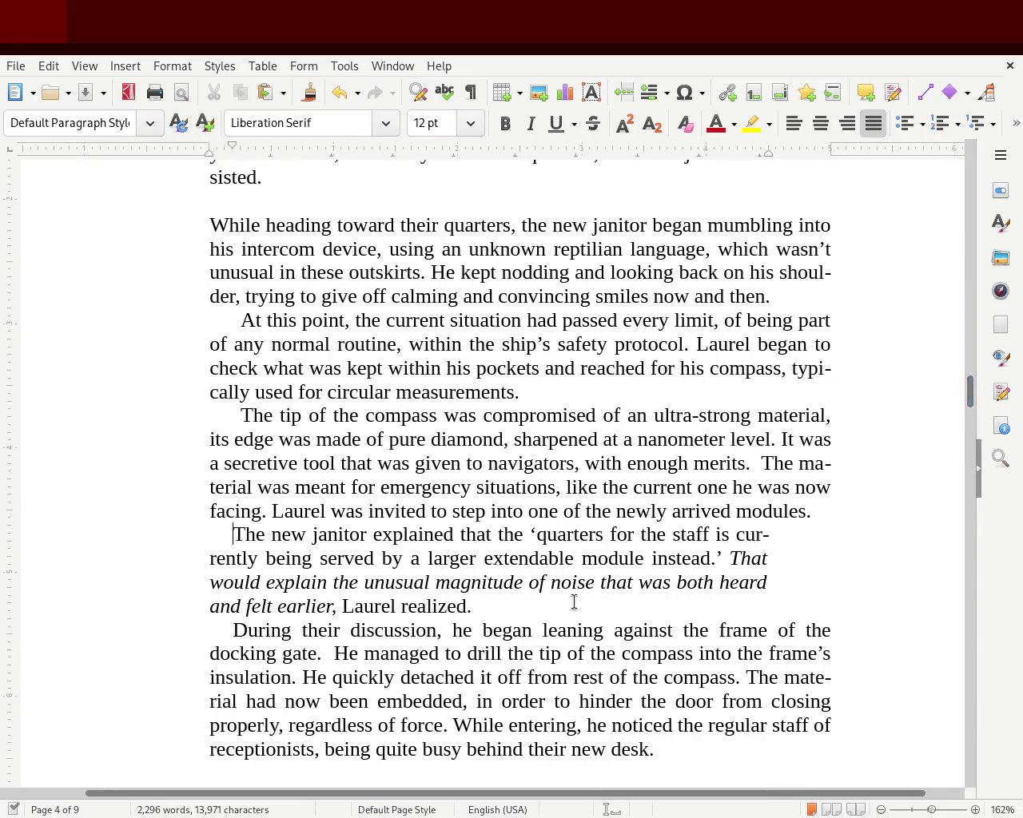
Step: Select 'The new janitor' paragraph and drag its right-indent marker back to the right margin
left_click_drag(573, 601, 213, 534)
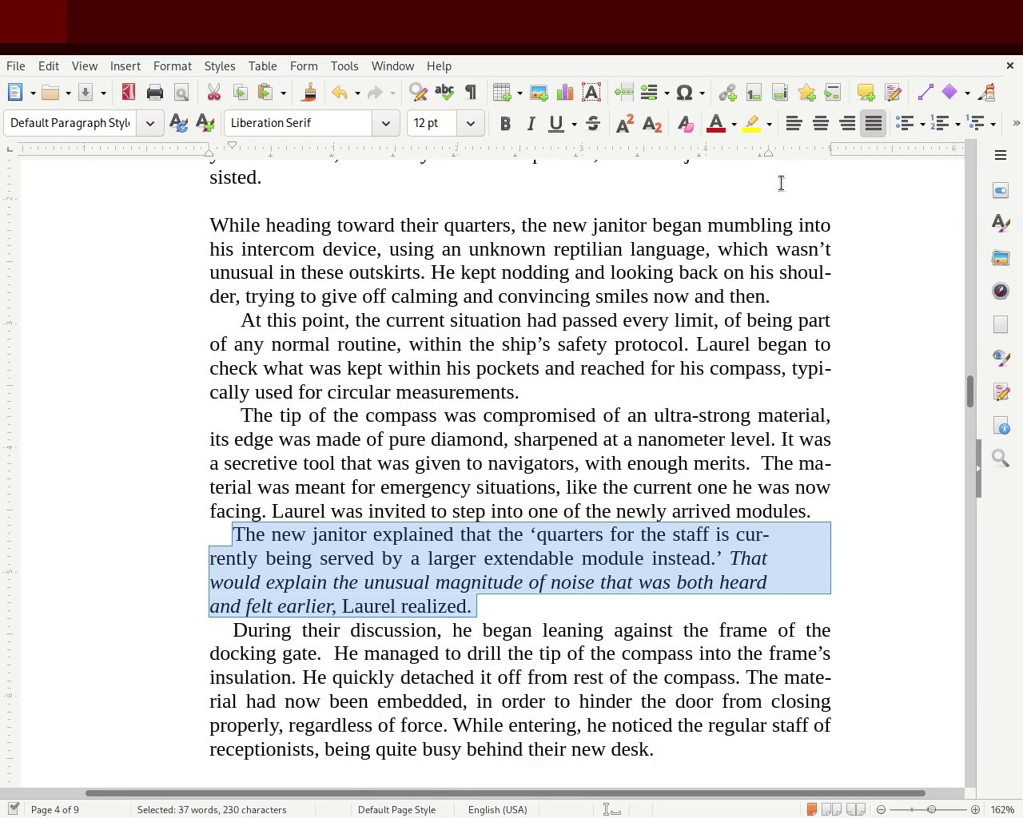
left_click_drag(767, 153, 822, 165)
left_click(111, 412)
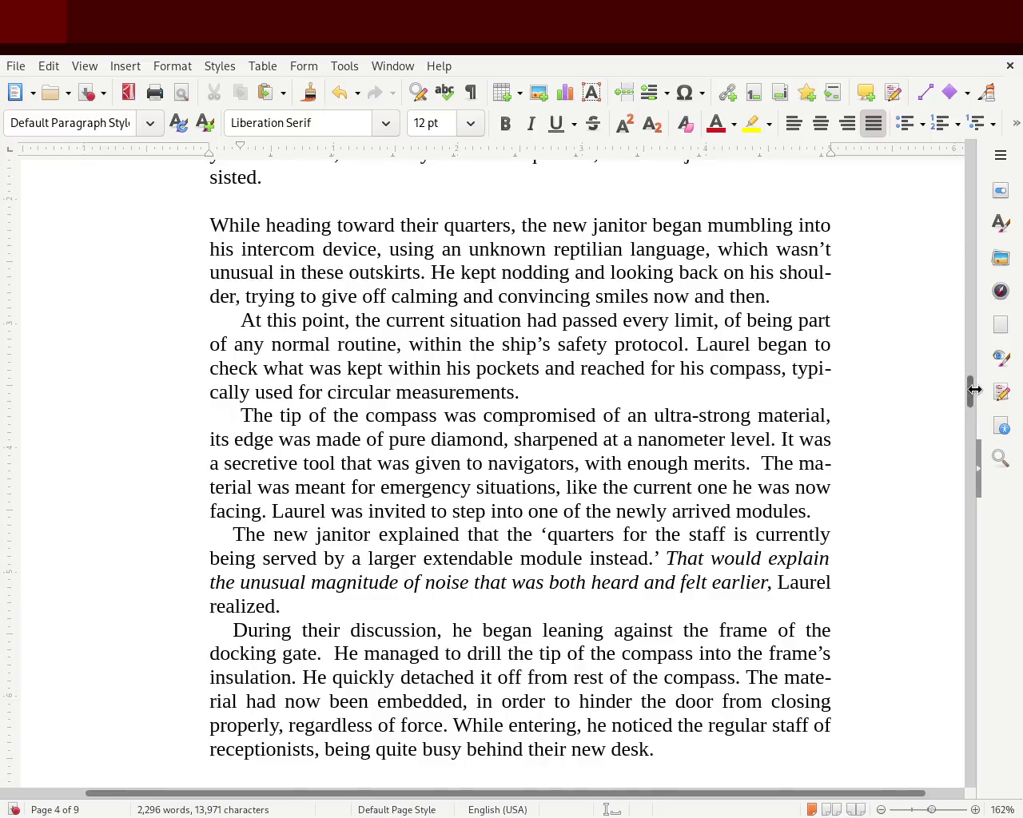
mouse_move(967, 392)
left_mouse_down()
mouse_move(969, 409)
mouse_move(961, 322)
left_mouse_up()
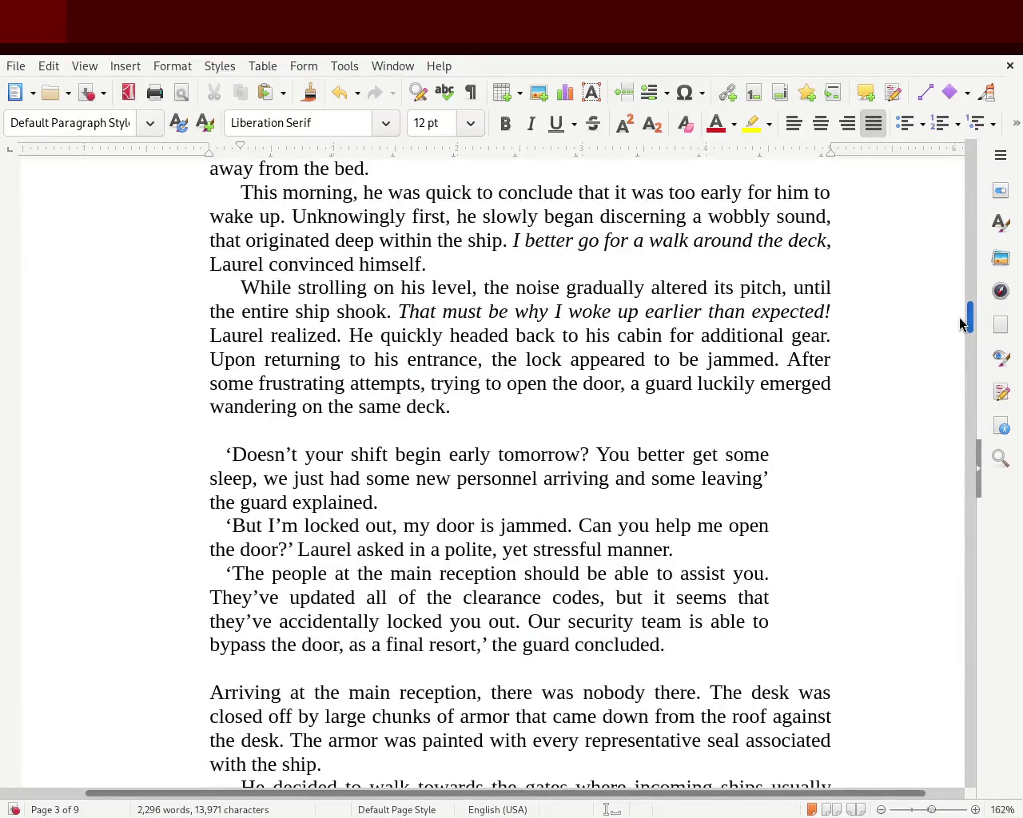
Step: Select the guard's three dialogue paragraphs and drag their right indent inward on the ruler
left_click(687, 644)
mouse_move(687, 643)
left_mouse_down()
mouse_move(284, 521)
mouse_move(160, 459)
left_mouse_up()
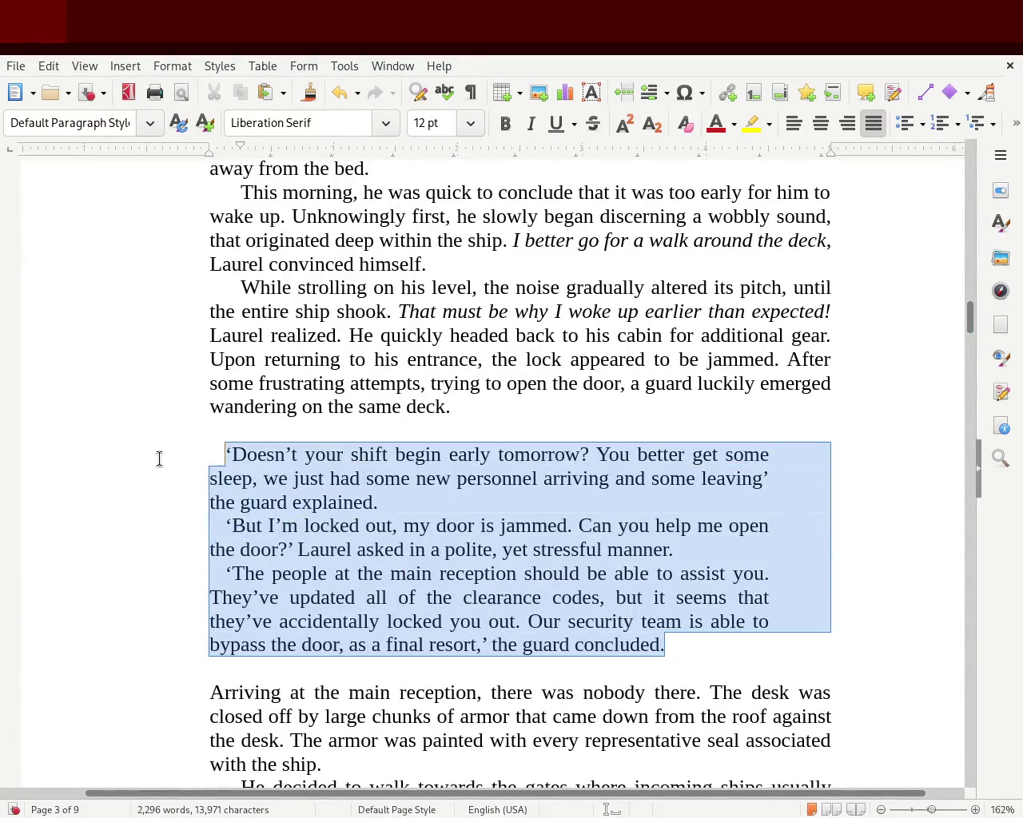
mouse_move(767, 153)
left_mouse_down()
mouse_move(502, 176)
mouse_move(518, 171)
left_mouse_up()
left_click(525, 385)
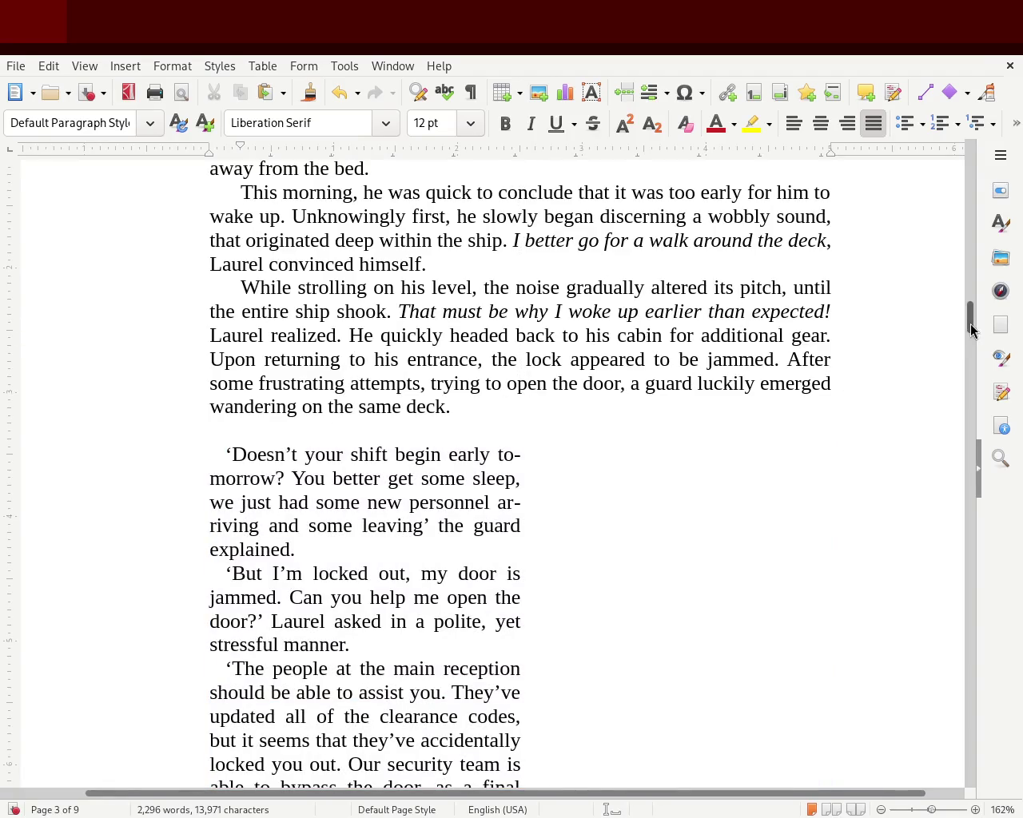
left_click_drag(968, 326, 956, 336)
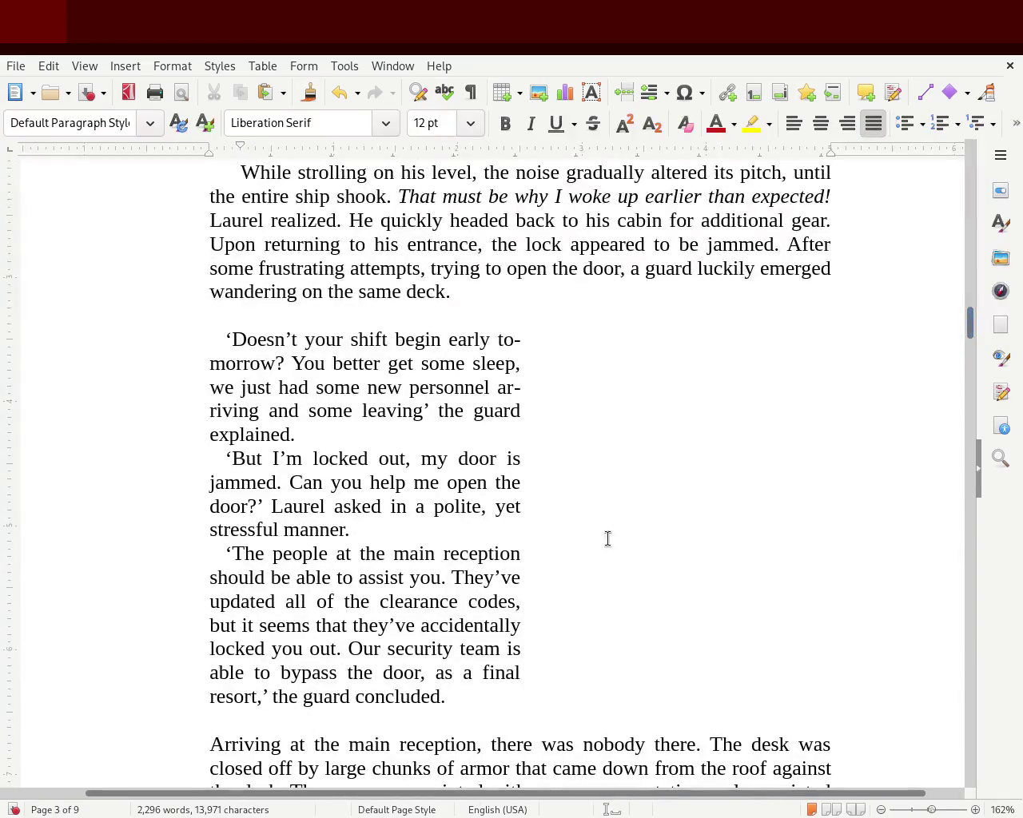
Step: Delete the blank lines above the dialogue, undo those edits, and deselect the indented dialogue
left_click(307, 315)
key("Delete")
key("Down")
key("Down")
key("Down")
key("Down")
key("Down")
key("Down")
key("Down")
key("Up")
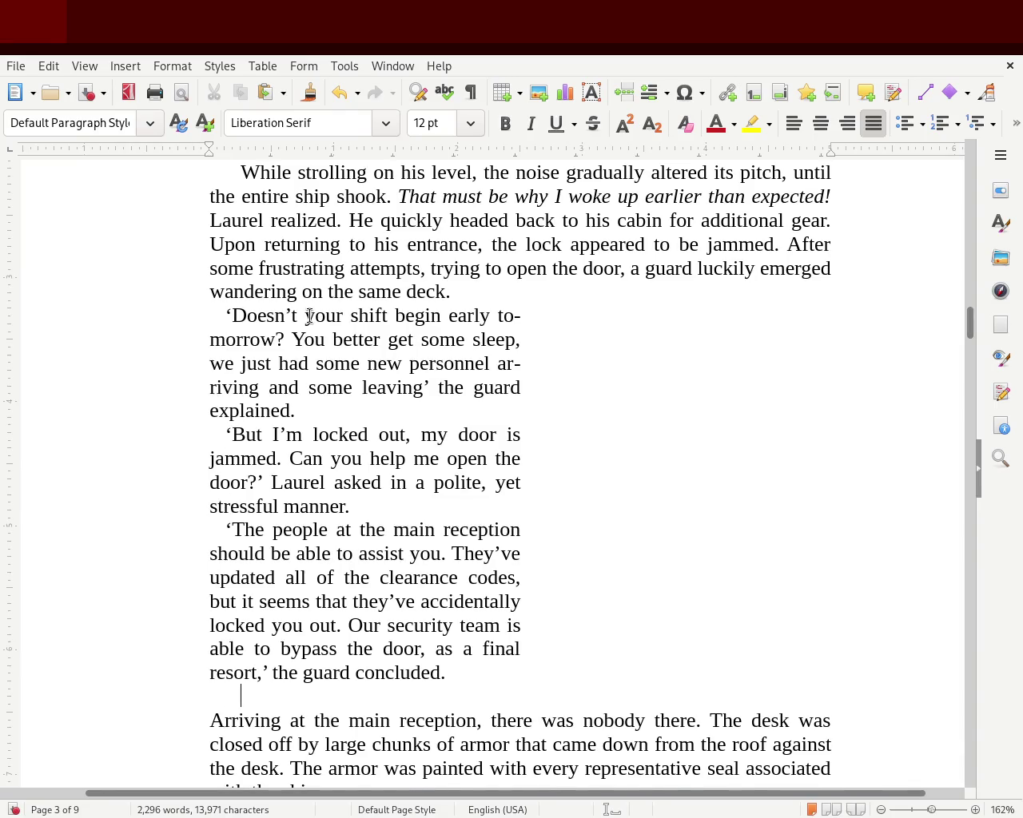
key("Delete")
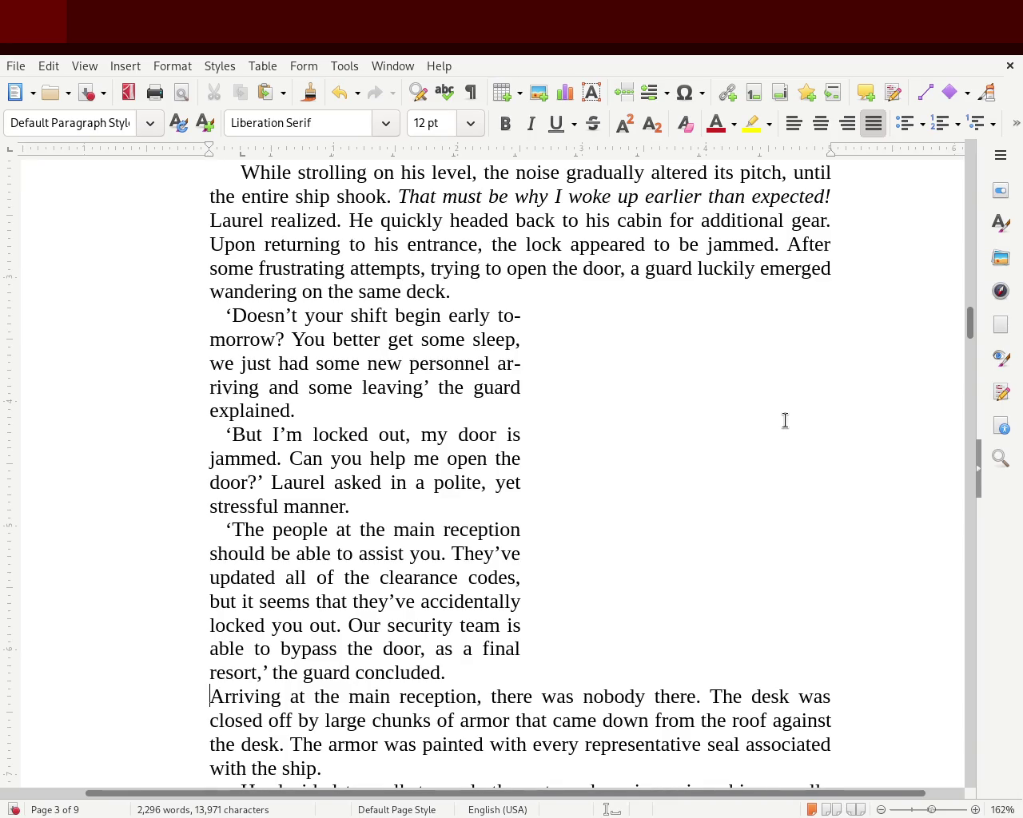
key("ctrl+z")
key("ctrl+z")
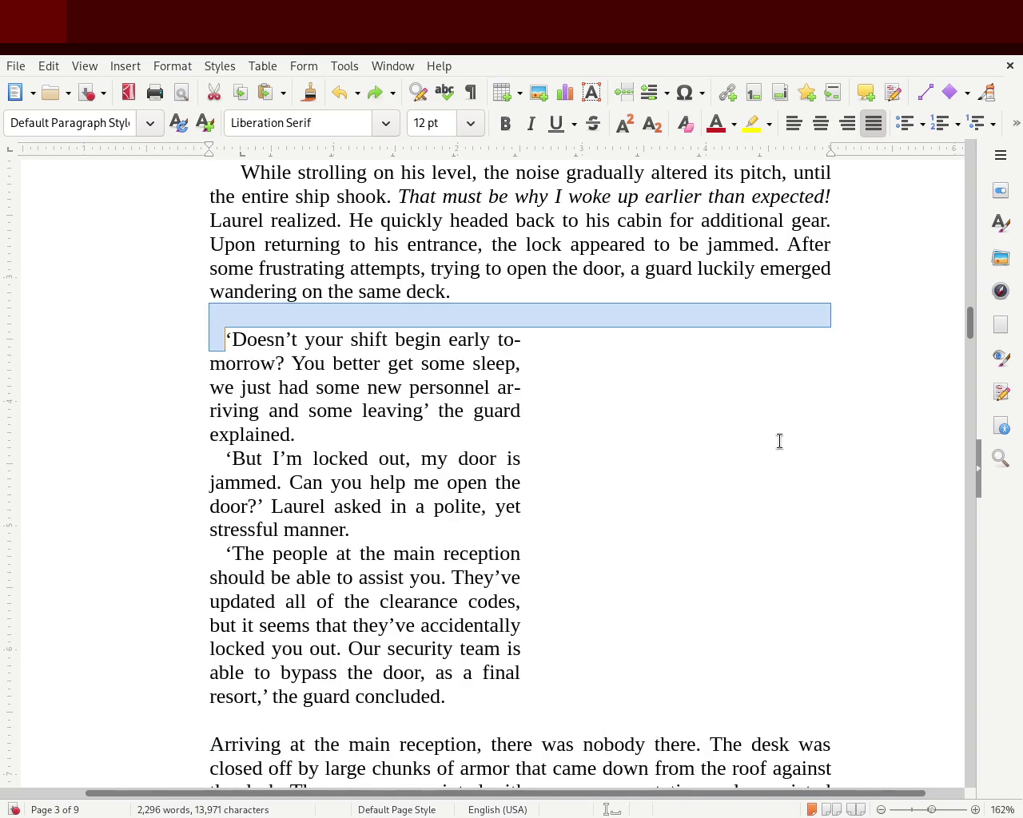
key("ctrl+z")
left_click(768, 439)
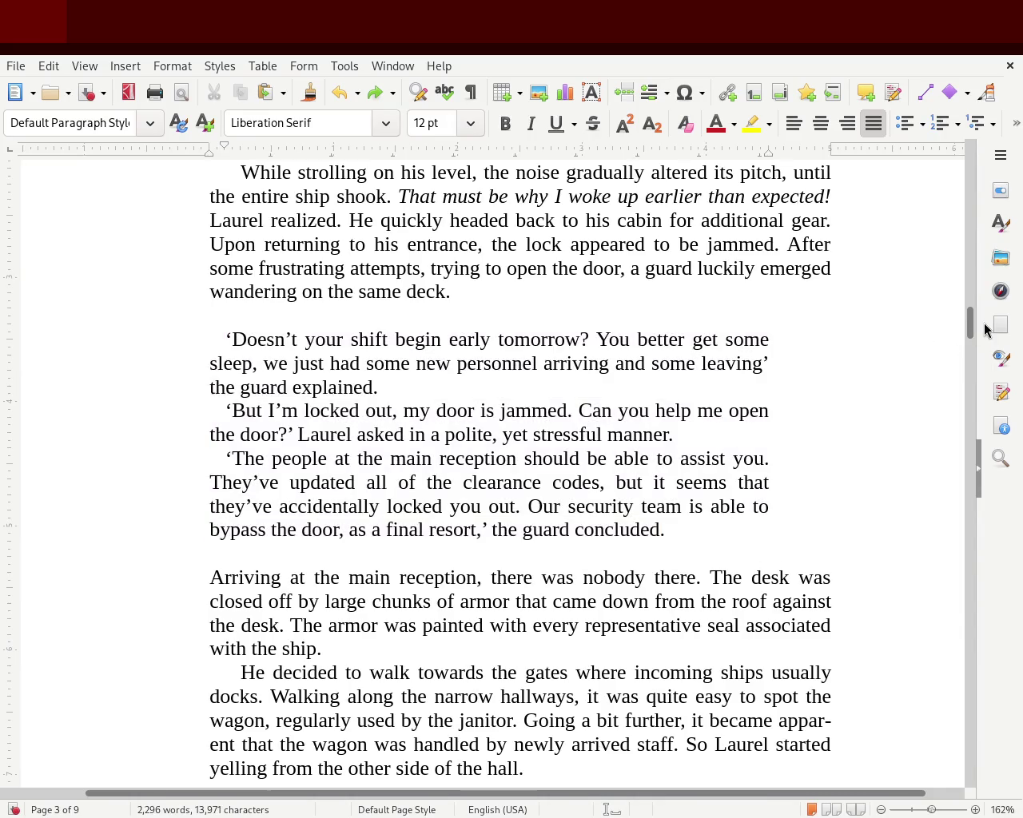
mouse_move(973, 330)
left_mouse_down()
mouse_move(977, 221)
mouse_move(972, 331)
mouse_move(970, 315)
mouse_move(984, 449)
mouse_move(974, 455)
left_mouse_up()
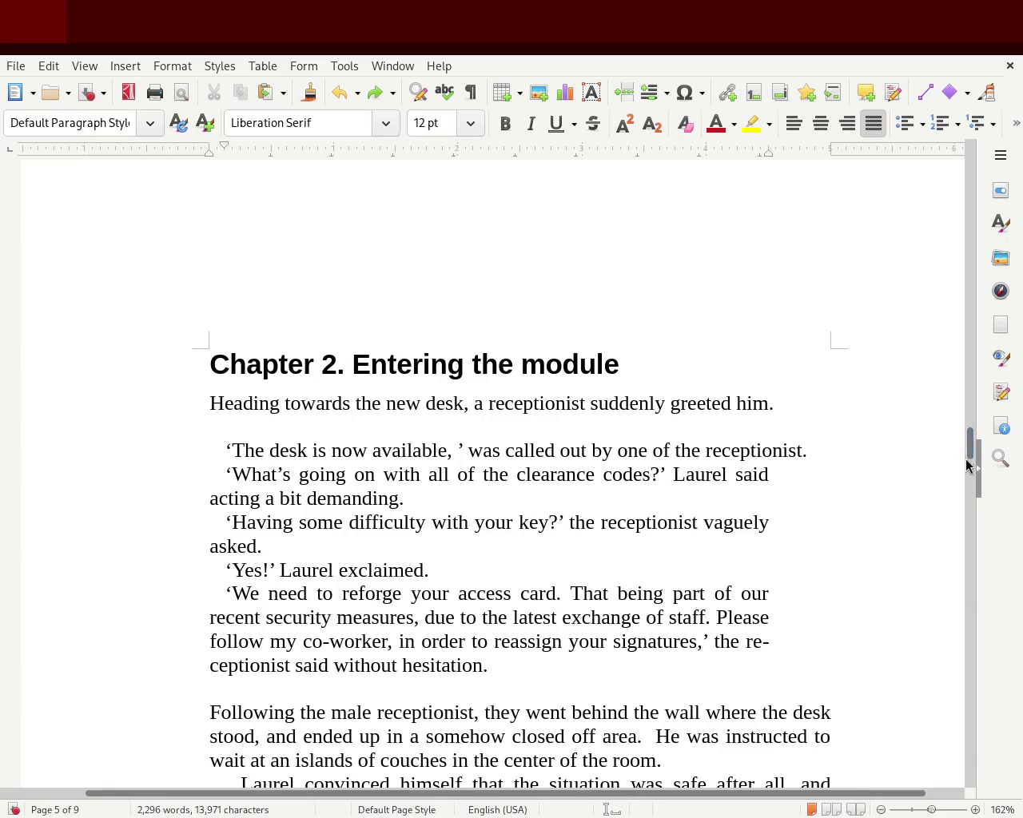
Step: Scroll down through the Chapter 2 dialogue, then back up to the Prologue's closing paragraphs
left_click_drag(972, 455, 967, 485)
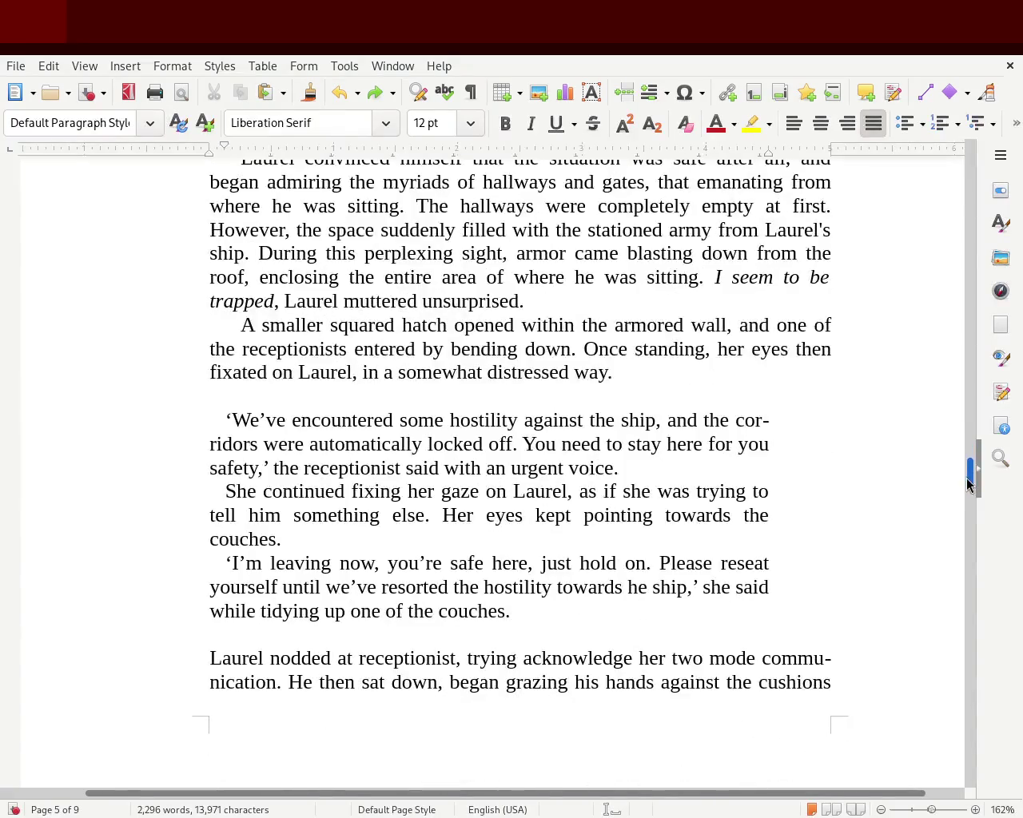
mouse_move(967, 483)
left_mouse_down()
mouse_move(969, 545)
mouse_move(953, 391)
mouse_move(959, 164)
mouse_move(963, 256)
left_mouse_up()
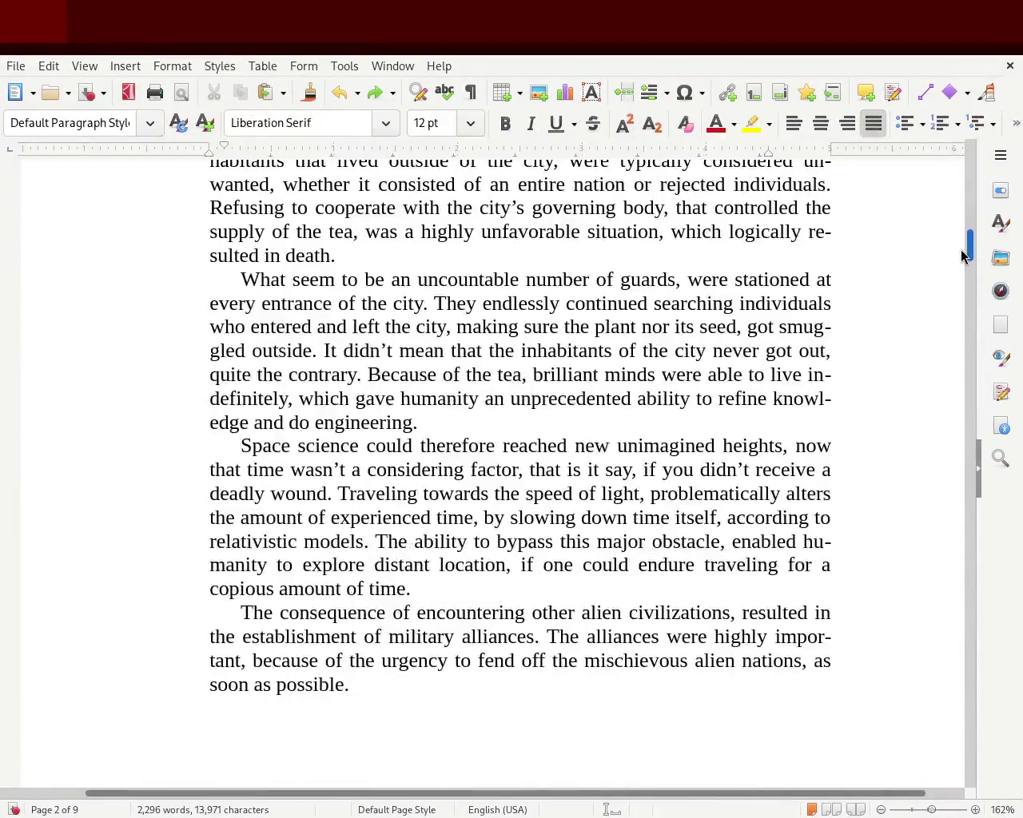
Step: Zoom out to check the Prologue, then select Chapter 1's 'This morning' and 'While strolling' paragraphs
left_click_drag(362, 692, 75, 283)
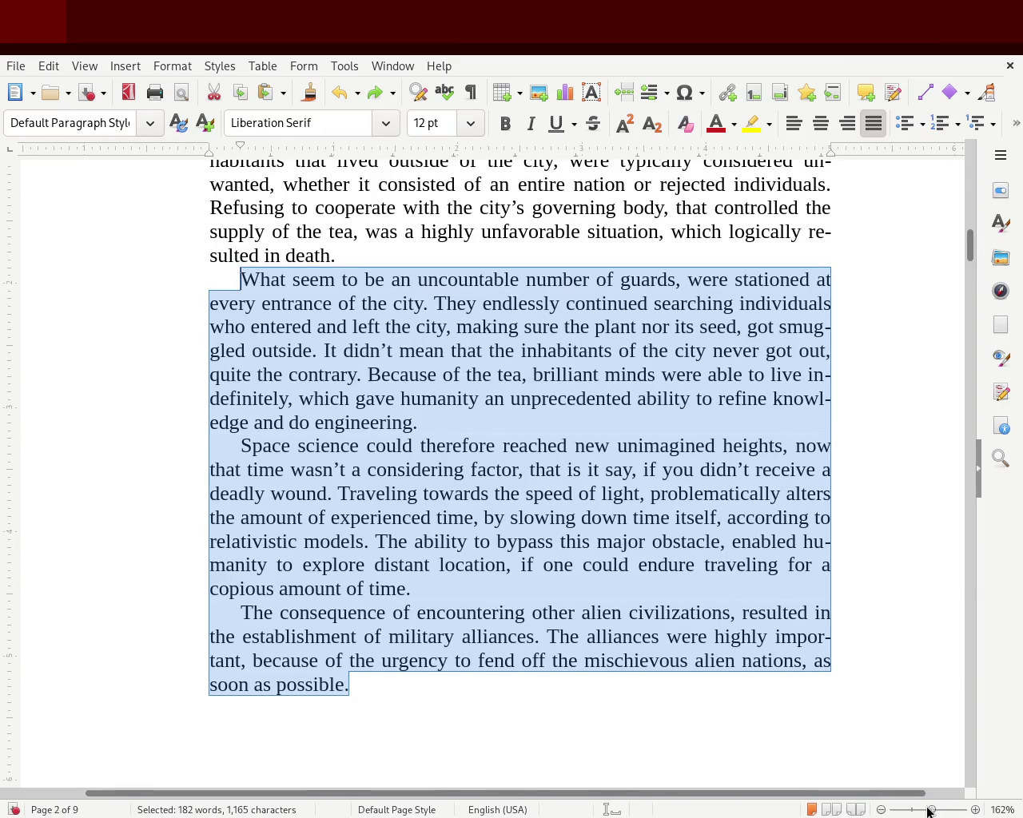
left_click_drag(930, 809, 928, 812)
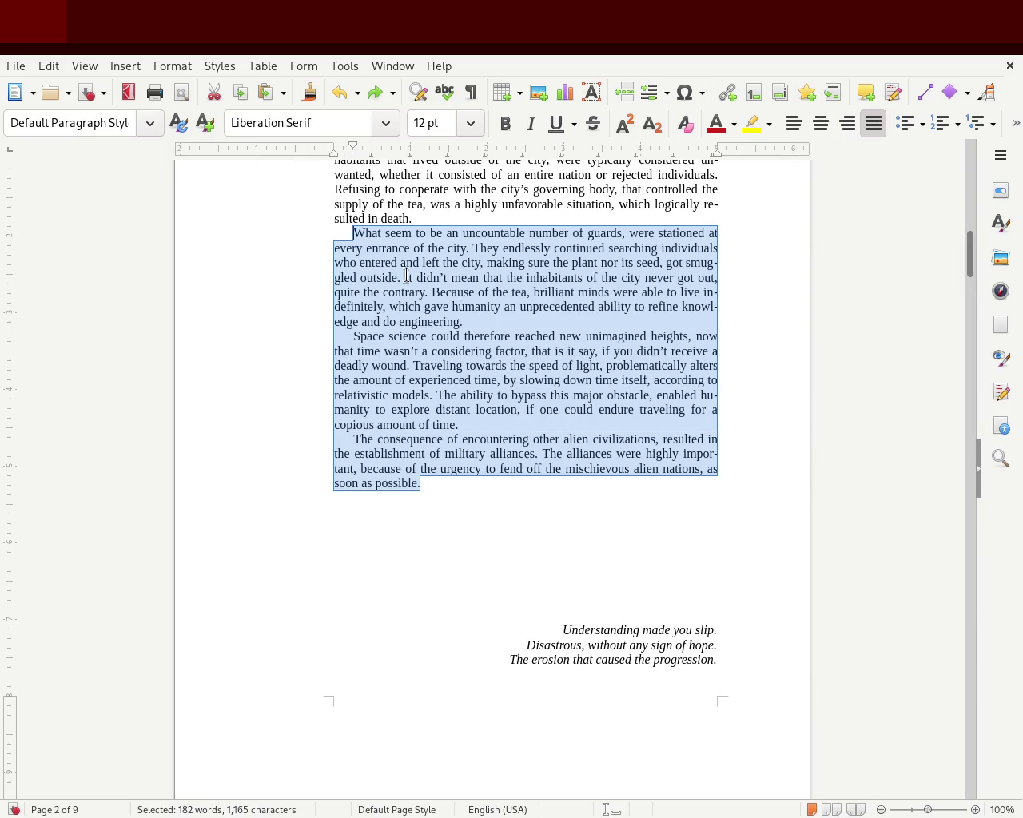
left_click(735, 377)
mouse_move(969, 264)
left_mouse_down()
mouse_move(964, 192)
mouse_move(968, 320)
left_mouse_up()
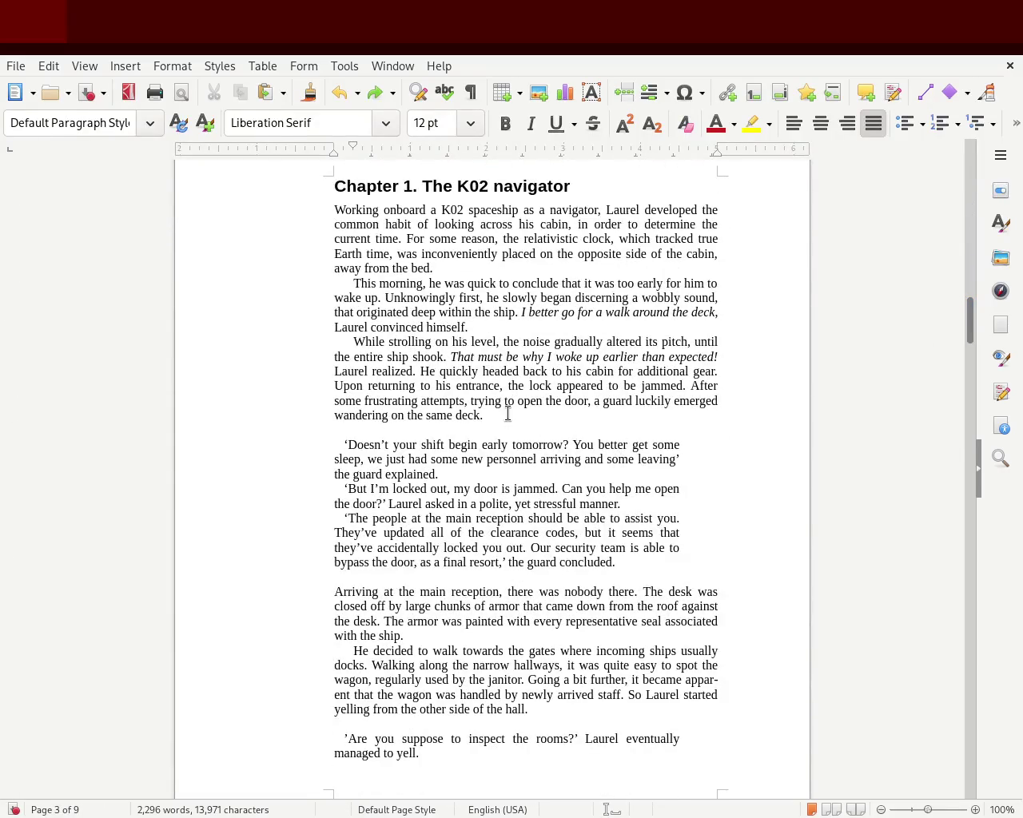
left_click_drag(508, 414, 231, 284)
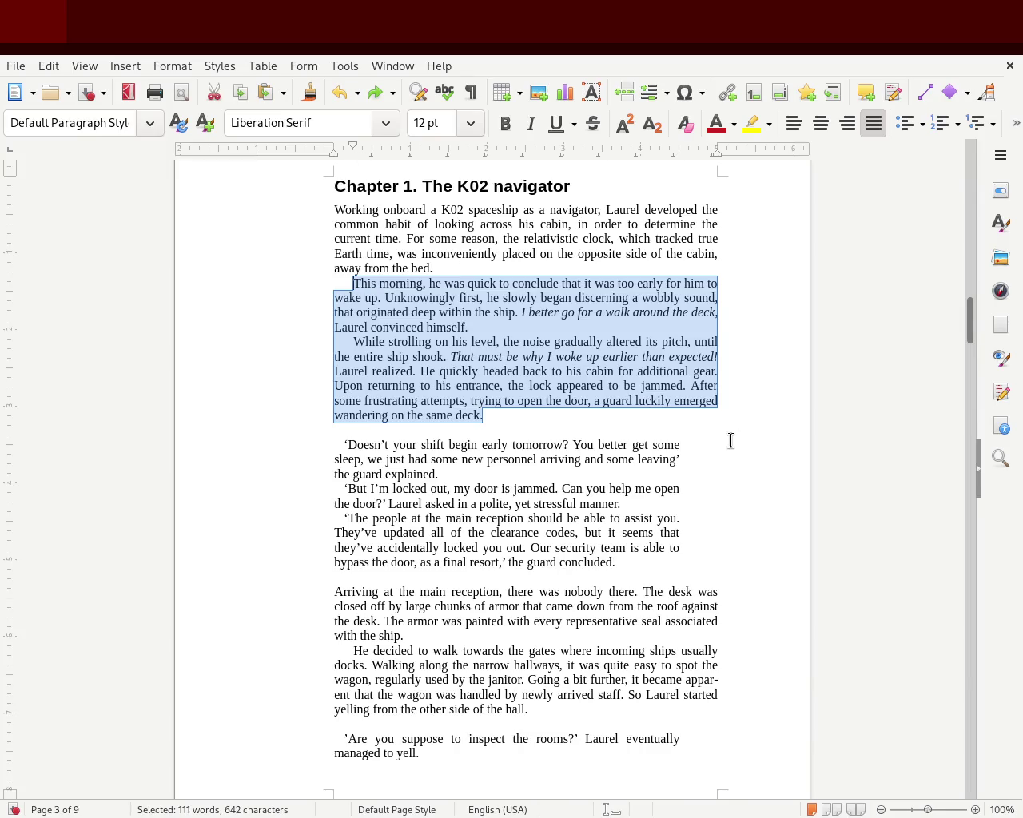
left_click_drag(907, 811, 932, 811)
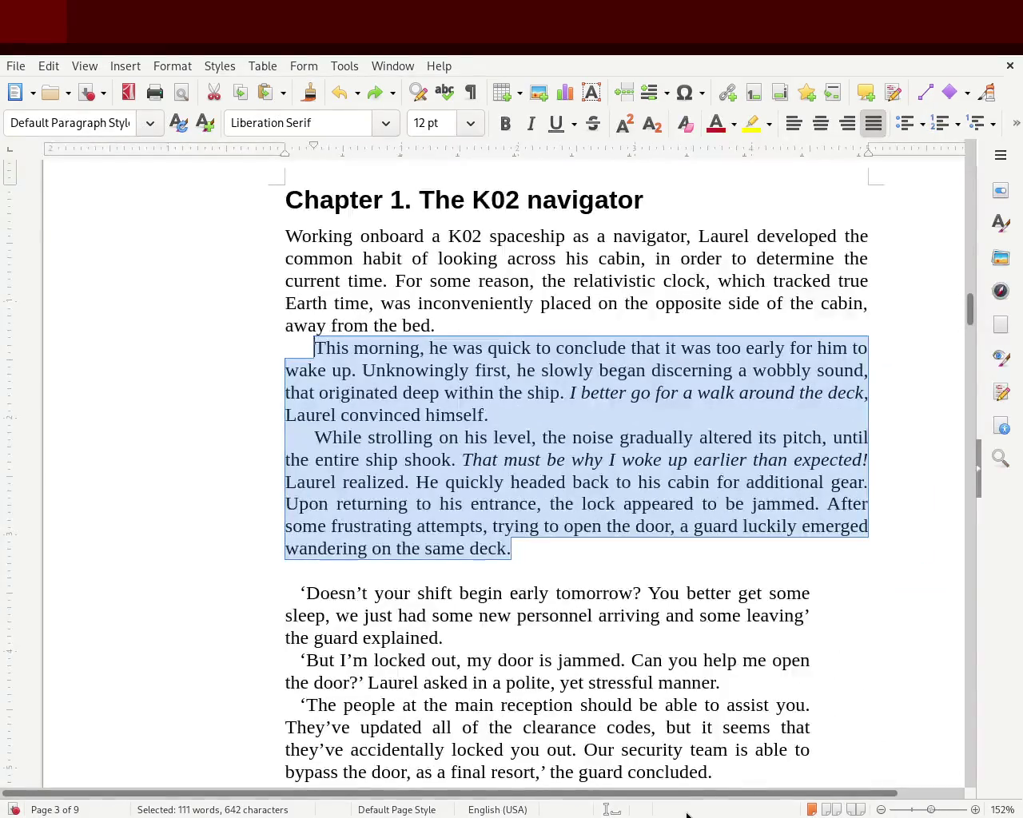
Step: Scroll up to the Prologue on page 2 and place the cursor before 'outside'
left_click_drag(692, 796, 759, 794)
mouse_move(971, 308)
left_mouse_down()
mouse_move(969, 227)
mouse_move(969, 253)
mouse_move(969, 245)
left_mouse_up()
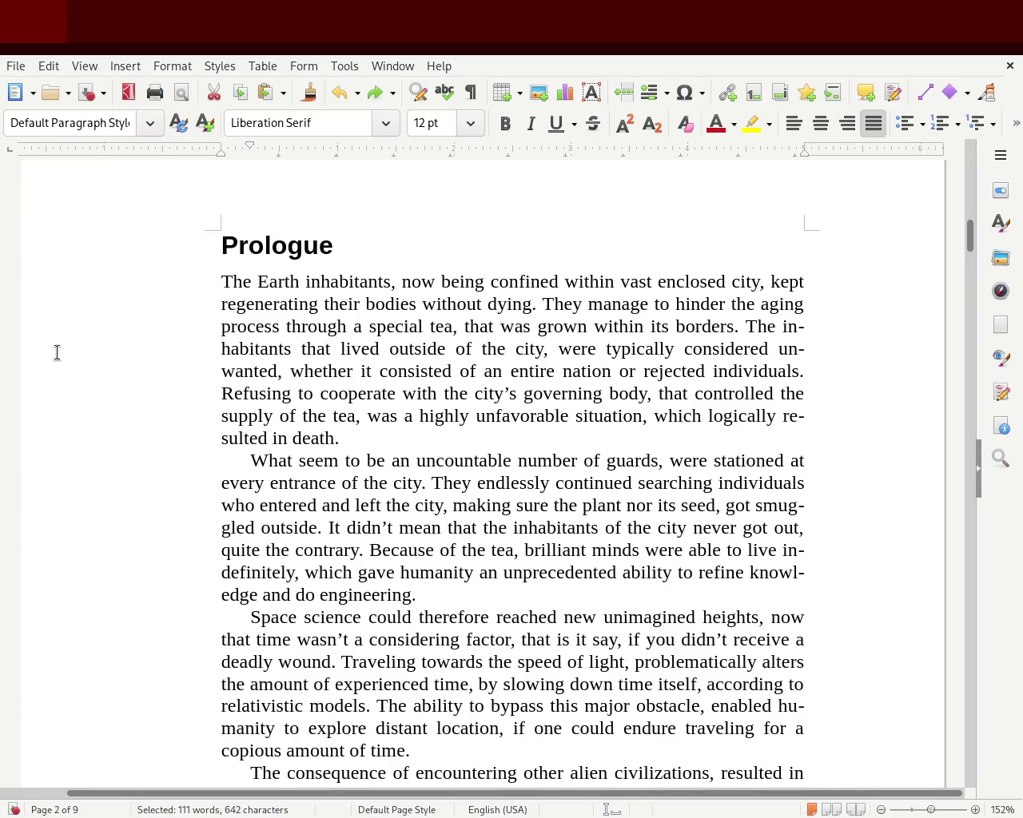
left_click(265, 537)
Step: Insert 'to the' before 'outside' and replace 'humanity' with 'them' in the Prologue
type("to i")
key("BackSpace")
type("the")
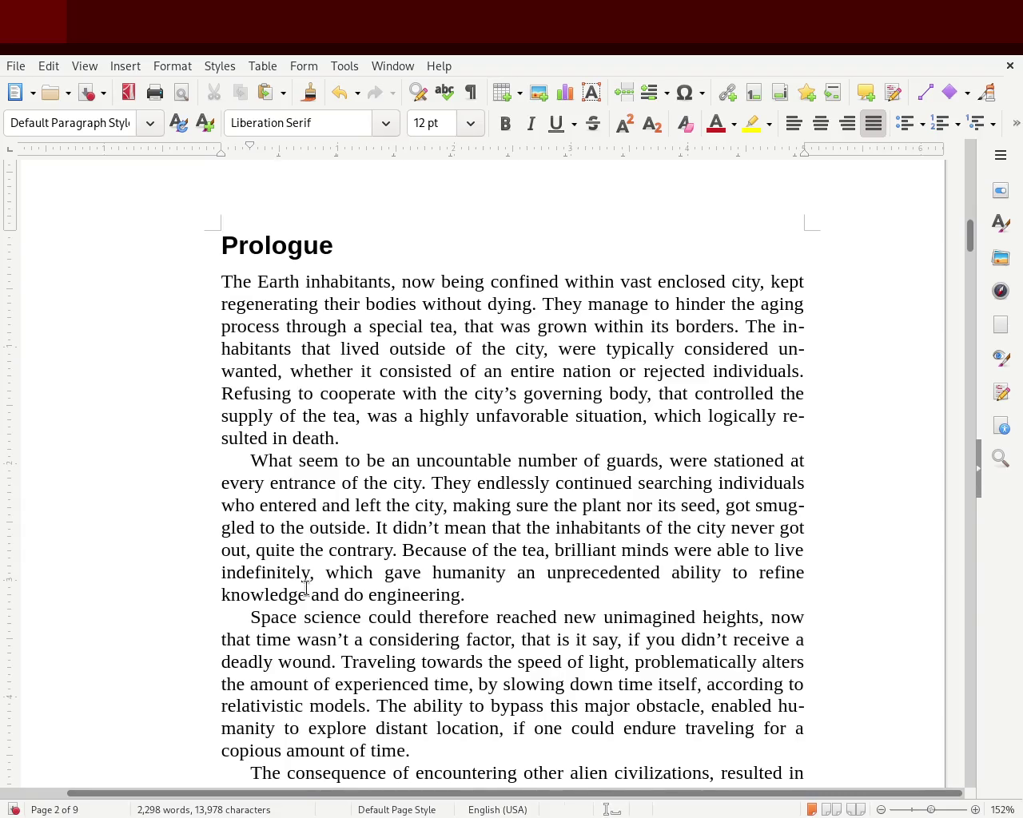
double_click(432, 570)
type("them")
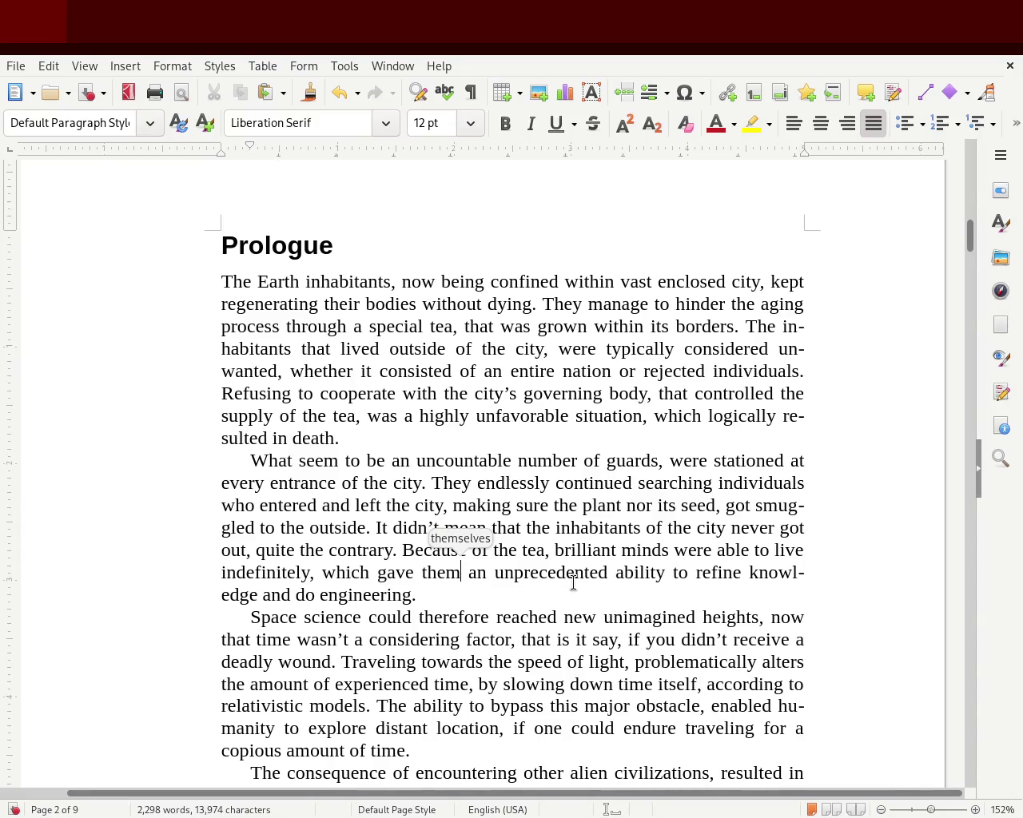
Step: Replace 'considering' with 'to consider' after 'factor' and save the manuscript
double_click(416, 639)
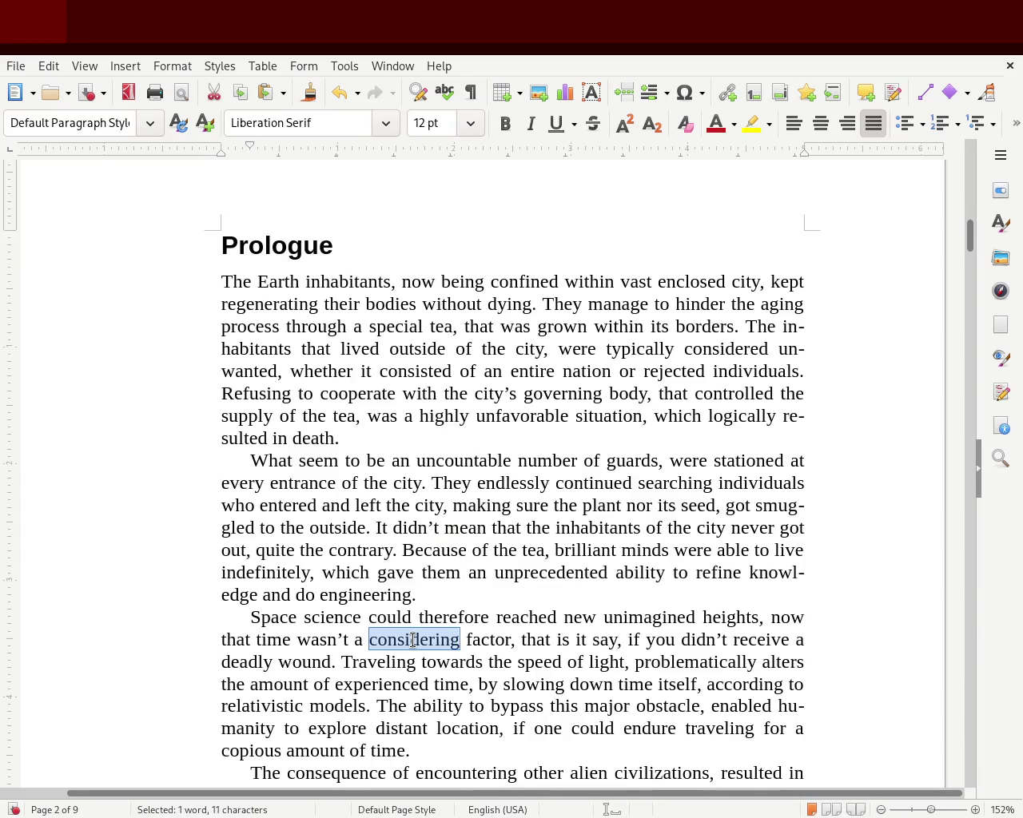
key("Delete")
key("Delete")
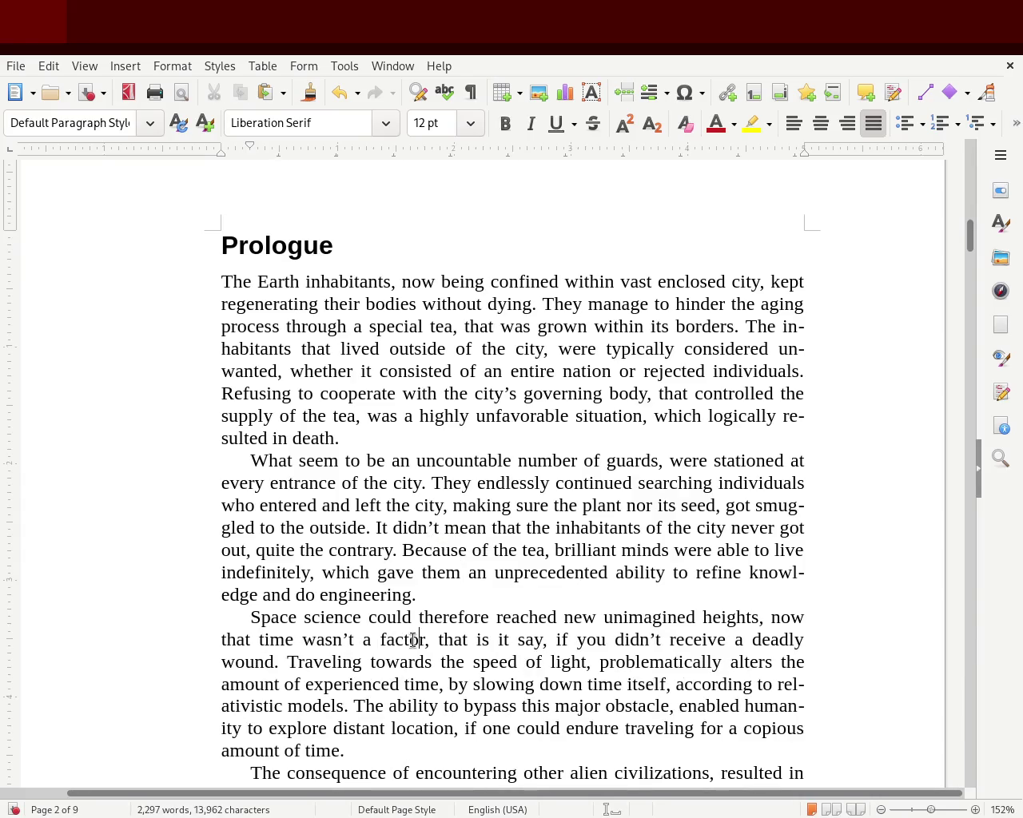
type("to consider")
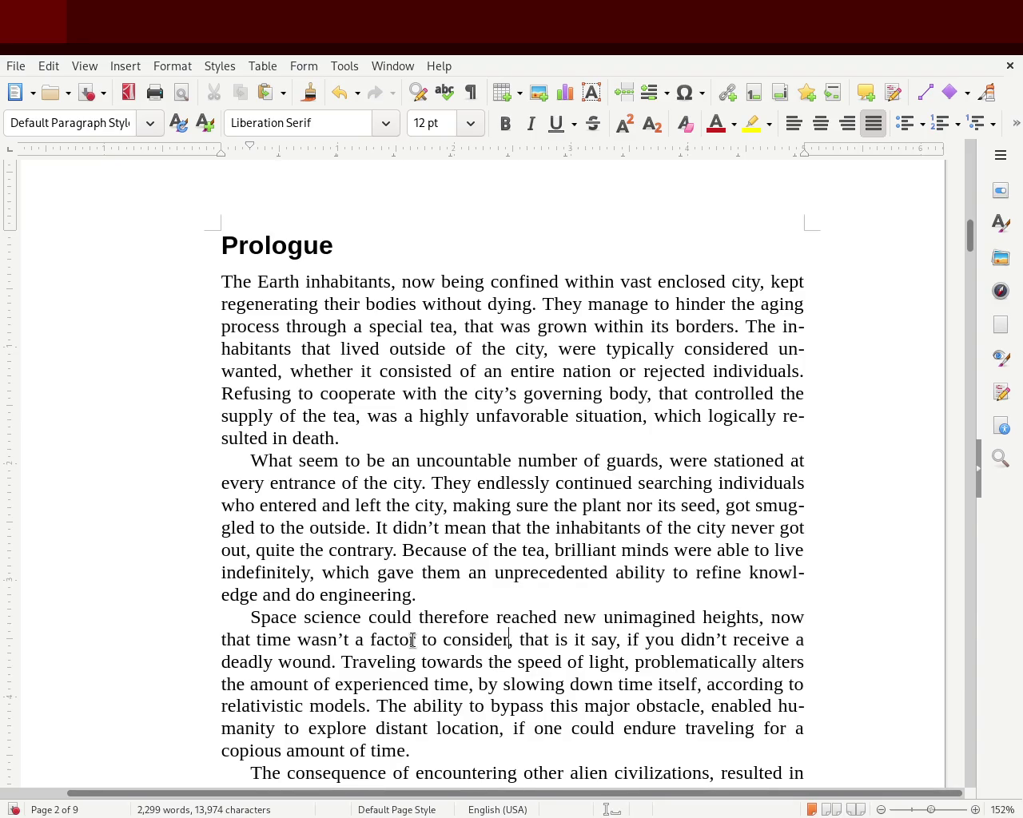
key("ctrl+s")
left_click_drag(969, 237, 968, 248)
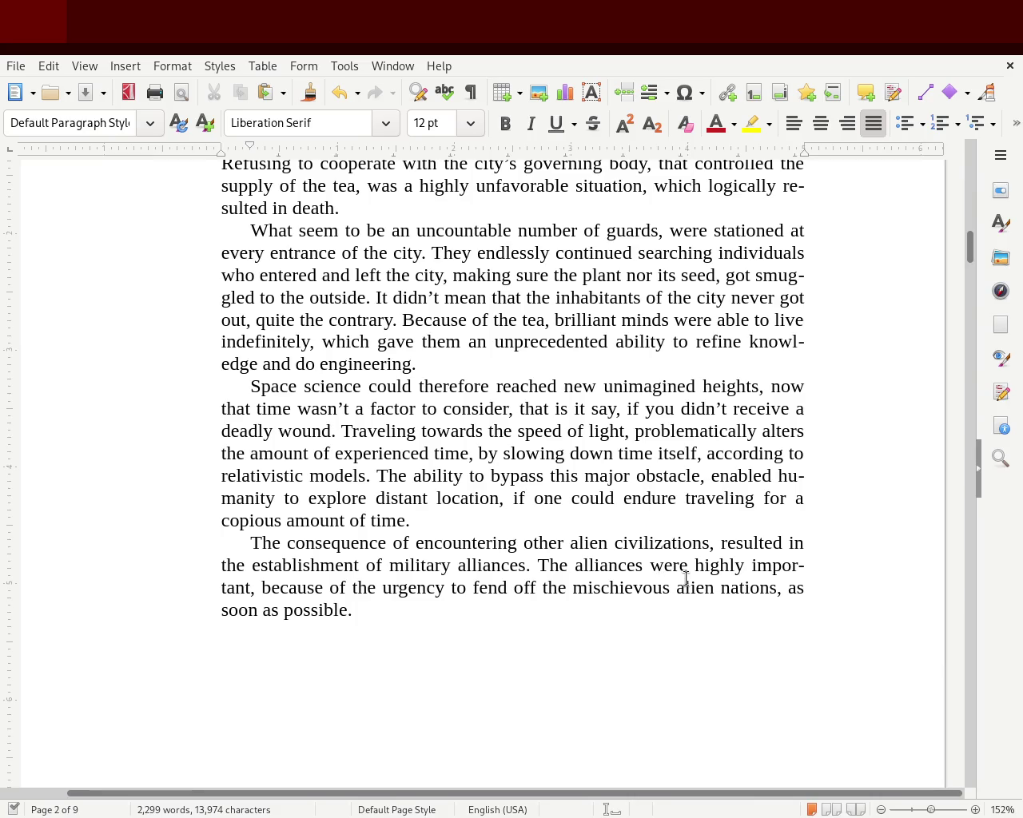
Step: Scroll to the Prologue's final paragraph and select 'soon' in its closing sentence
left_click(663, 565)
left_click_drag(971, 246, 972, 256)
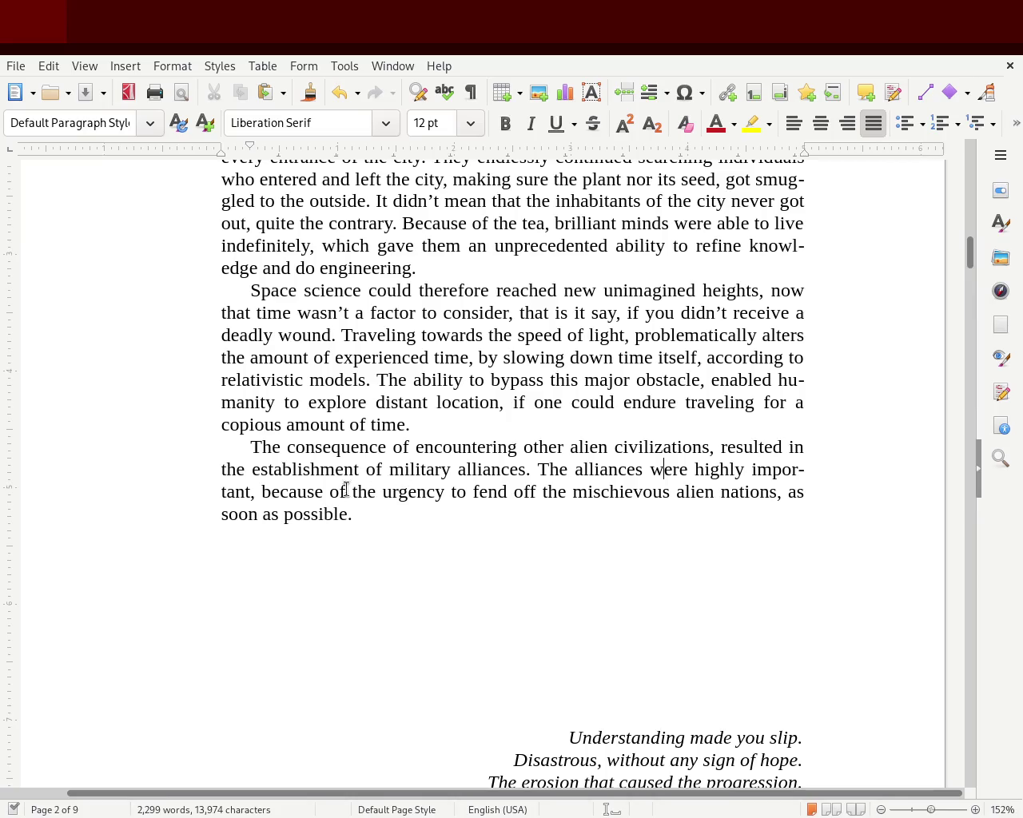
left_click_drag(971, 250, 973, 257)
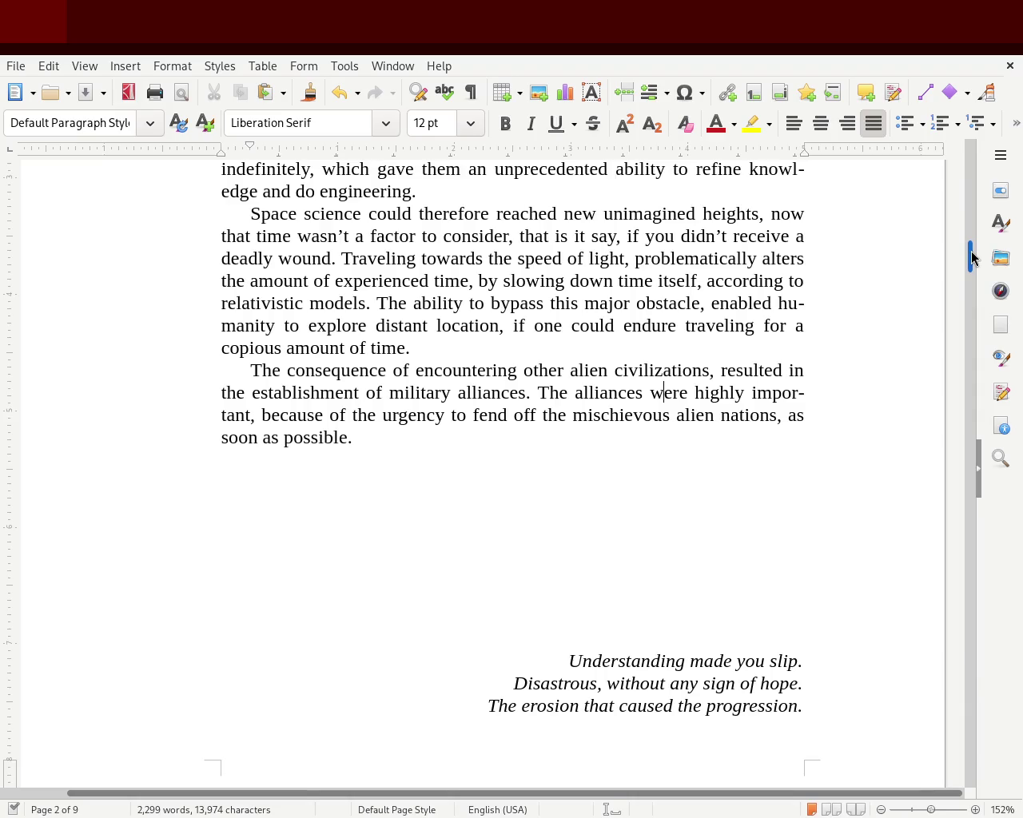
left_click_drag(972, 255, 973, 269)
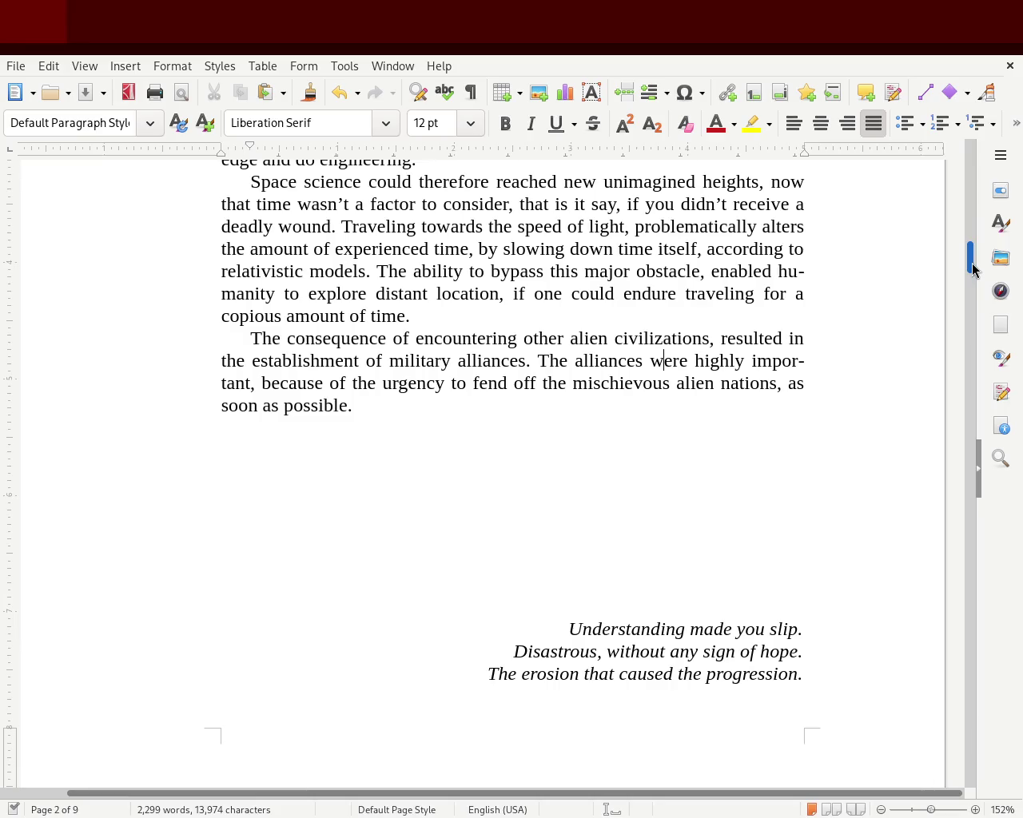
double_click(231, 406)
Step: Replace 'soon' with 'resolute' and delete the surrounding 'as' and 'as possible'
type("resolute")
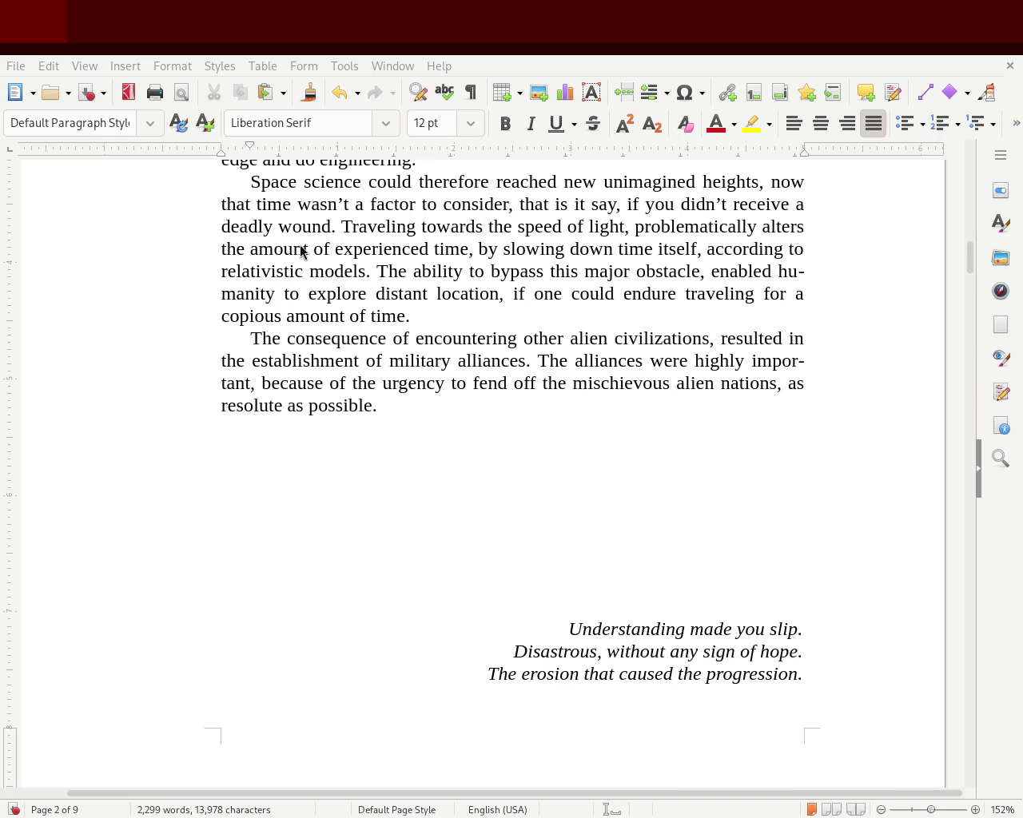
left_click(281, 405)
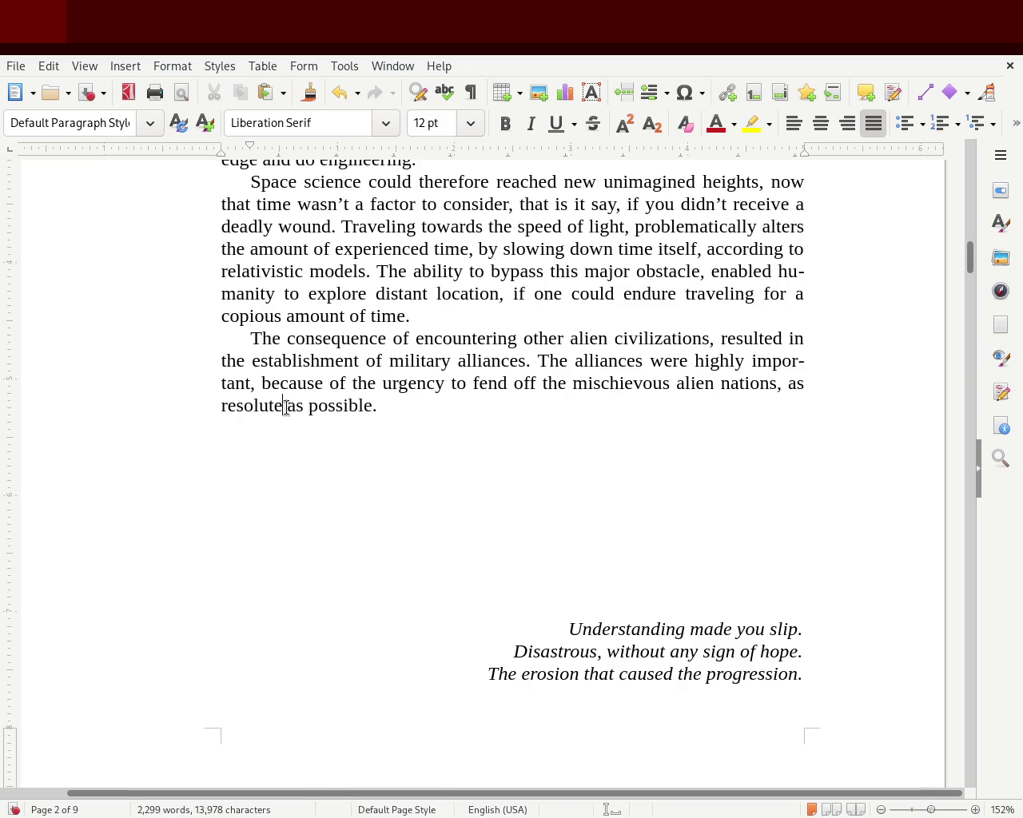
mouse_move(286, 406)
left_mouse_down()
mouse_move(372, 407)
mouse_move(372, 425)
left_mouse_up()
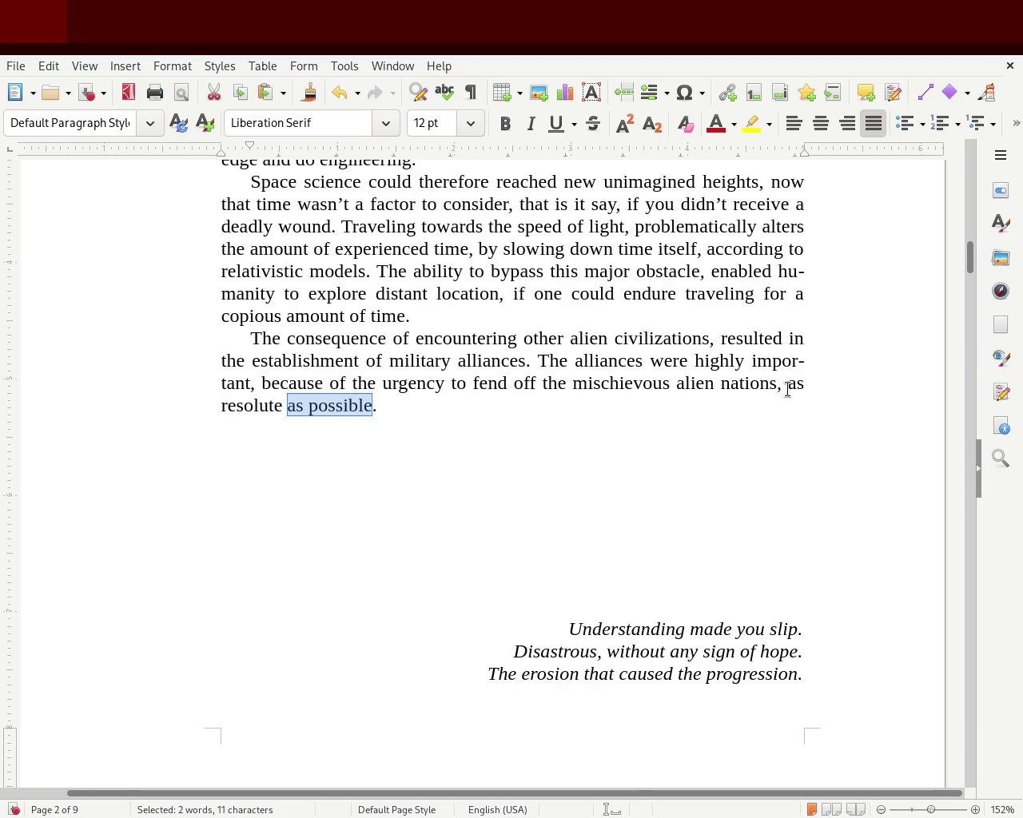
left_click_drag(788, 385, 803, 383)
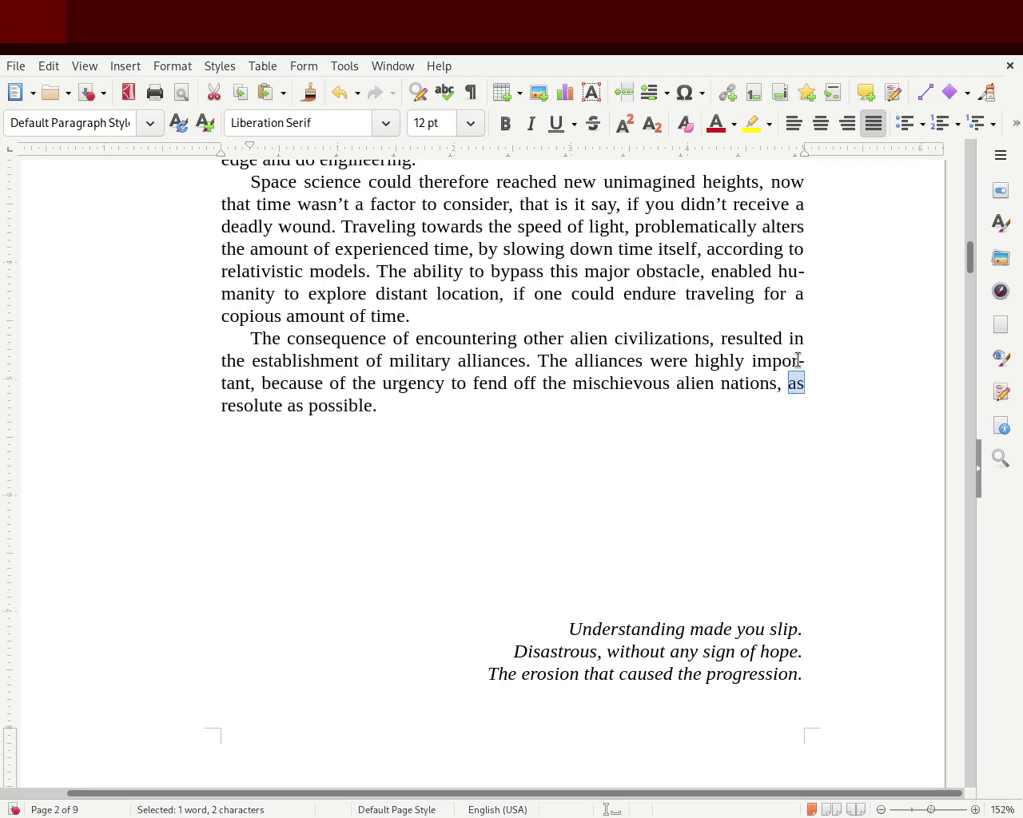
type("an")
key("BackSpace")
key("BackSpace")
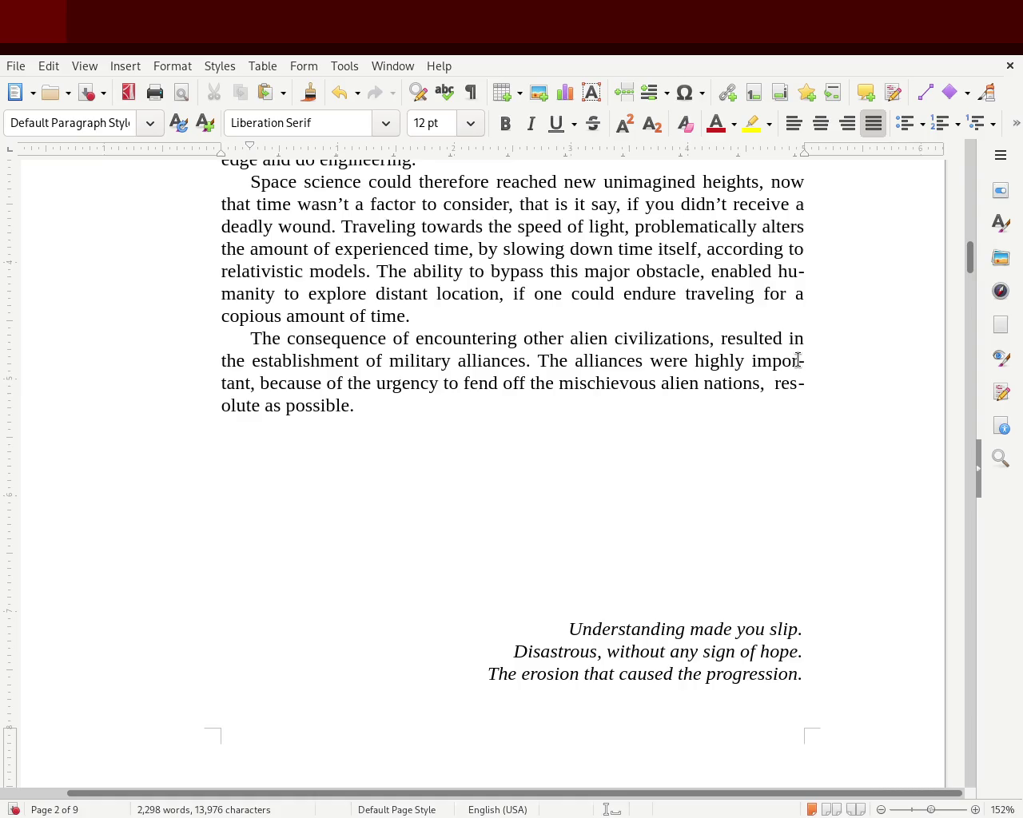
key("Right")
key("Right")
key("Right")
key("Right")
key("Right")
key("Right")
key("BackSpace")
key("Delete")
key("Delete")
key("Delete")
key("Delete")
key("Delete")
key("Delete")
key("Delete")
key("Delete")
key("Delete")
key("Delete")
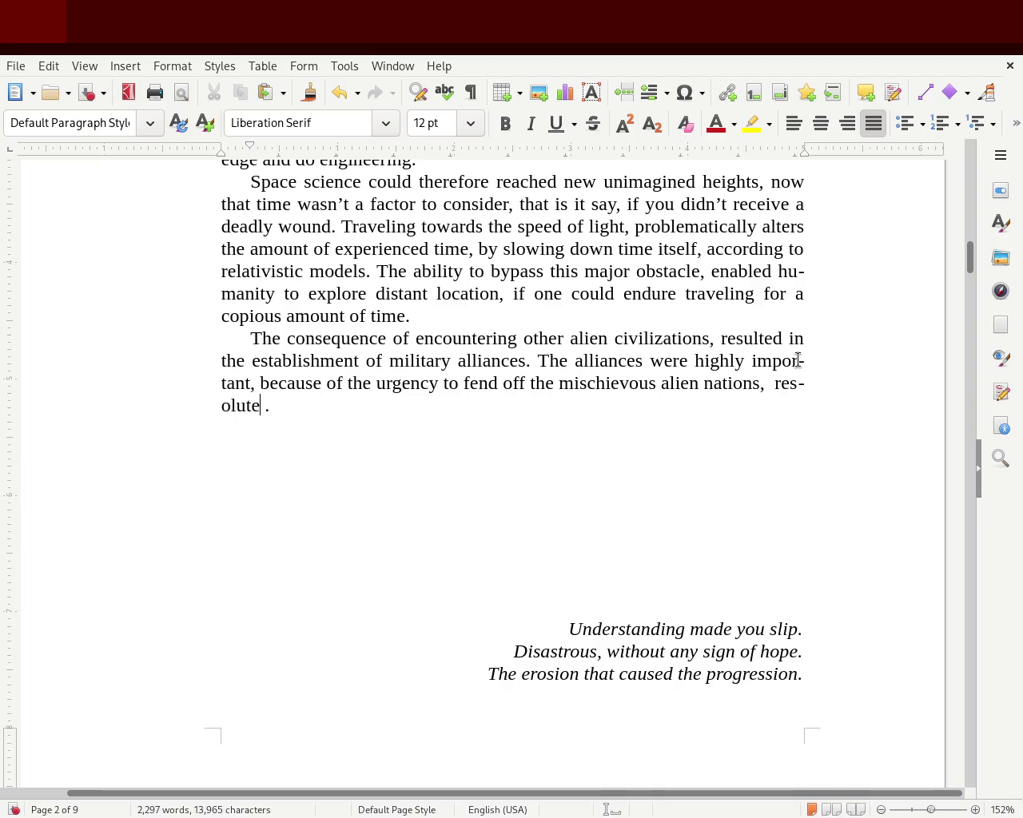
Step: Rewrite the ending as 'resolving their threat', fixing the misspelled 'threit'
key("BackSpace")
type("ing their threit")
key("BackSpace")
key("BackSpace")
type("at")
double_click(277, 405)
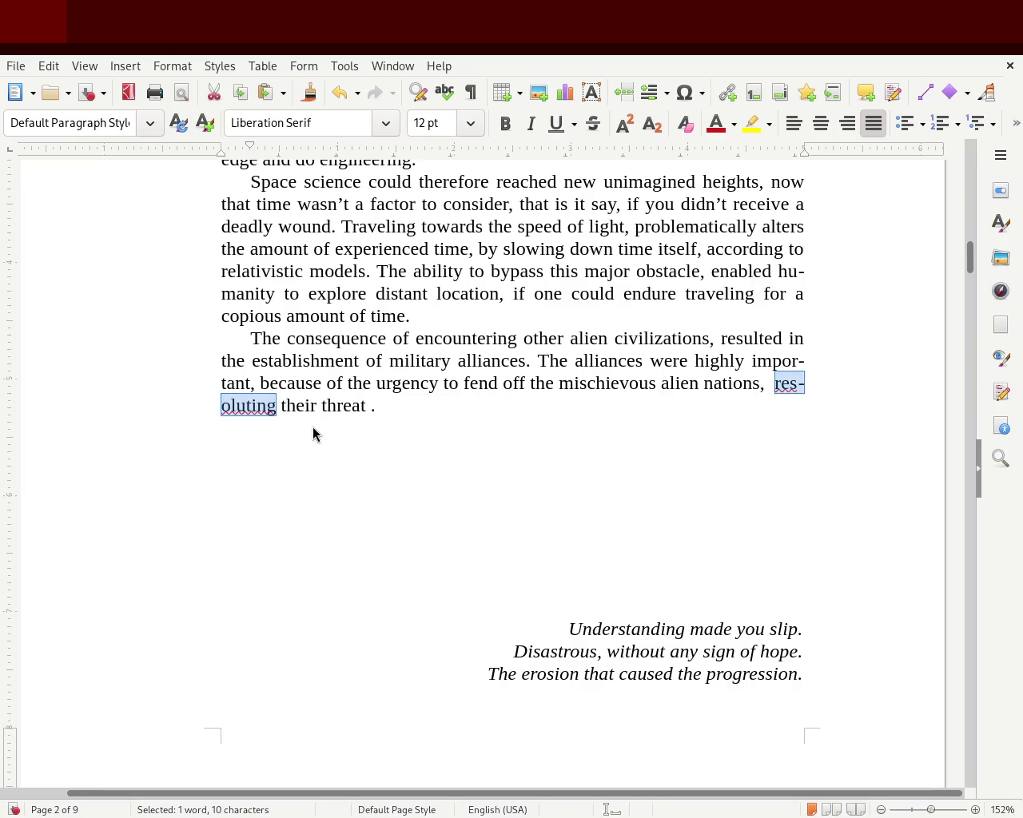
left_click(245, 404)
double_click(263, 413)
type("resolving")
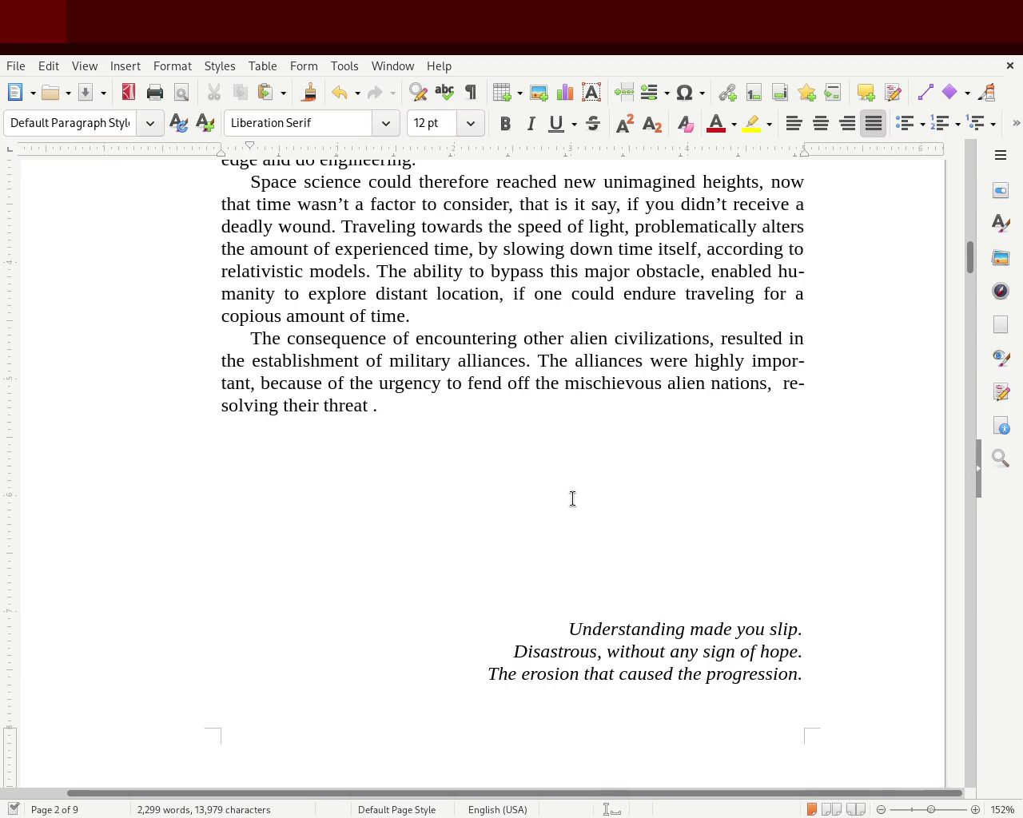
Step: Change 'their' to 'the' and remove the space before the final period
left_click(363, 408)
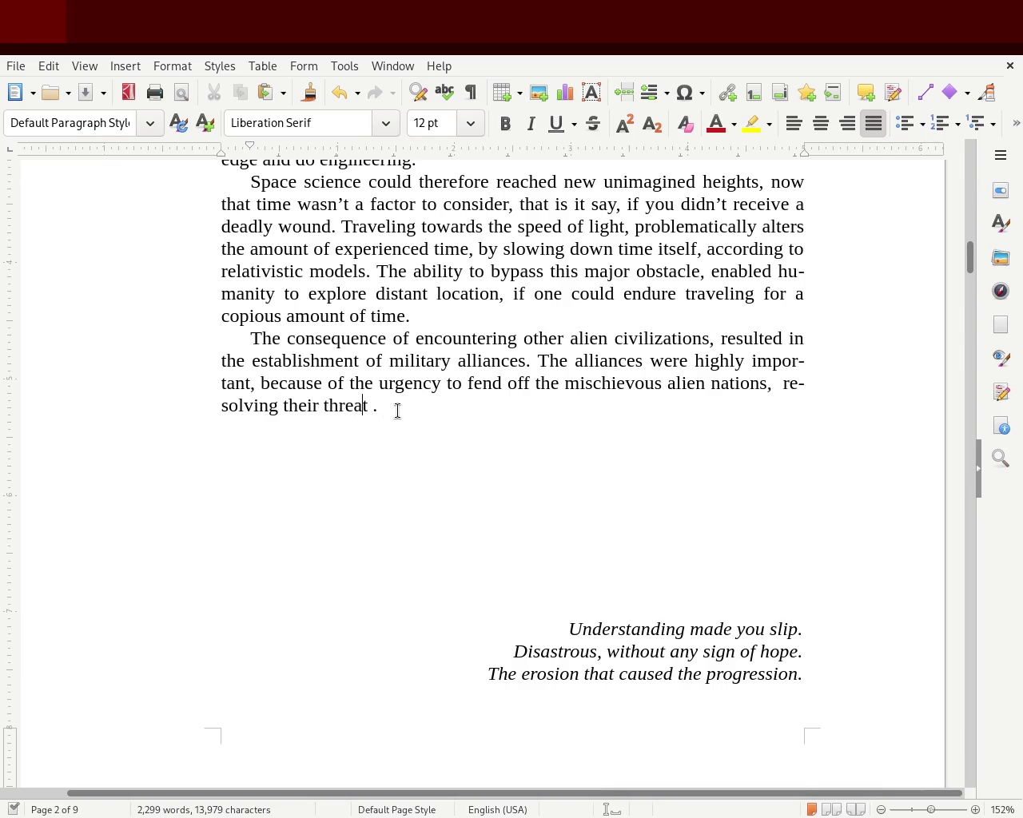
key("Left")
key("Left")
key("Left")
key("Left")
key("Left")
key("Left")
key("Delete")
key("Delete")
key("Delete")
type("the")
key("Right")
key("Right")
key("Right")
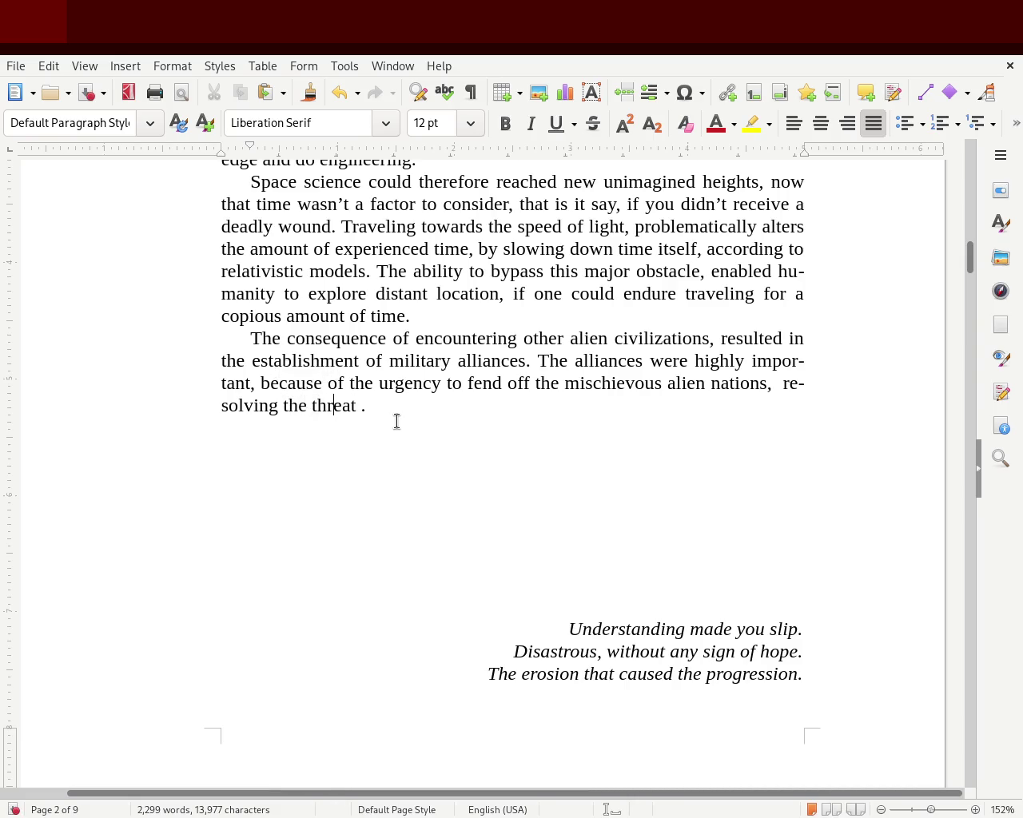
key("Right")
key("Delete")
left_click_drag(970, 257, 979, 339)
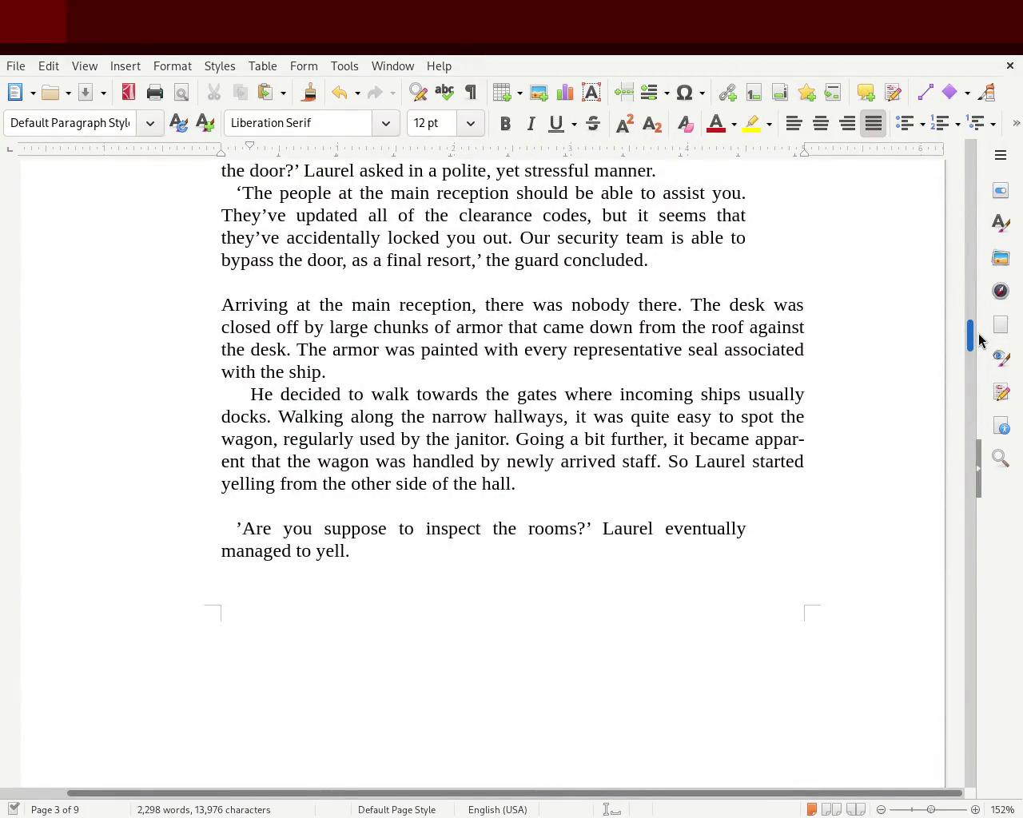
Step: Replace the period after 'Chapter 2' in its heading with a colon
left_click_drag(979, 340, 971, 450)
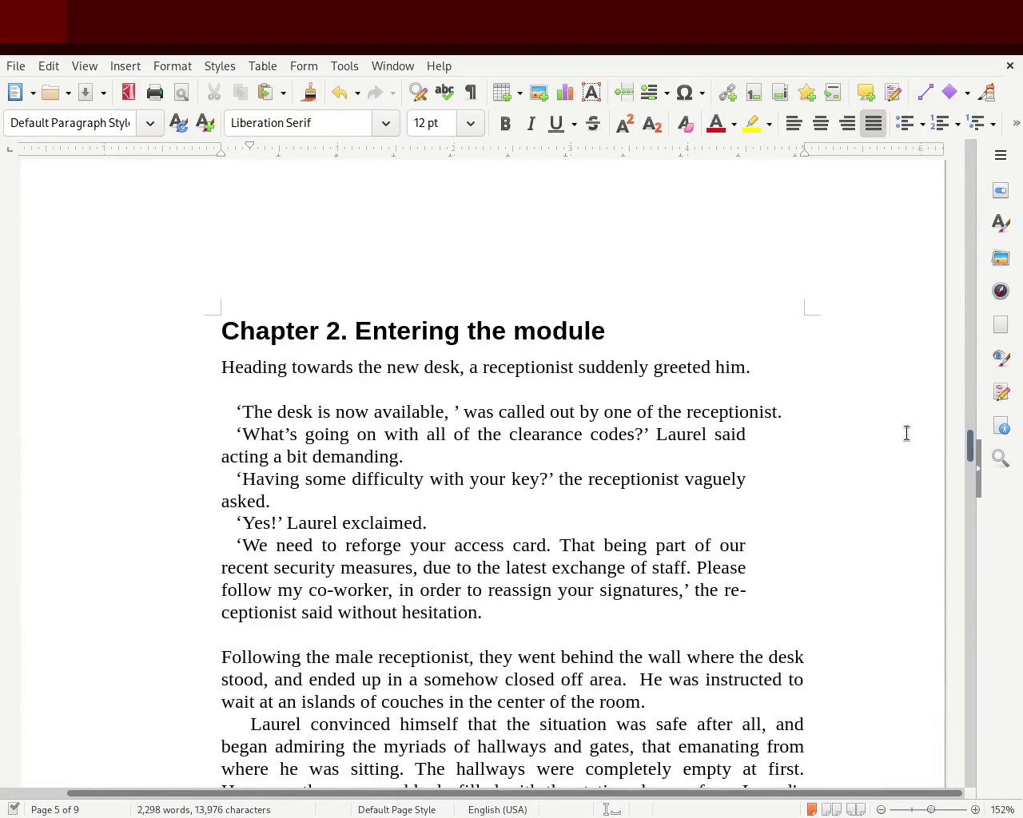
left_click(367, 330)
left_click(342, 330)
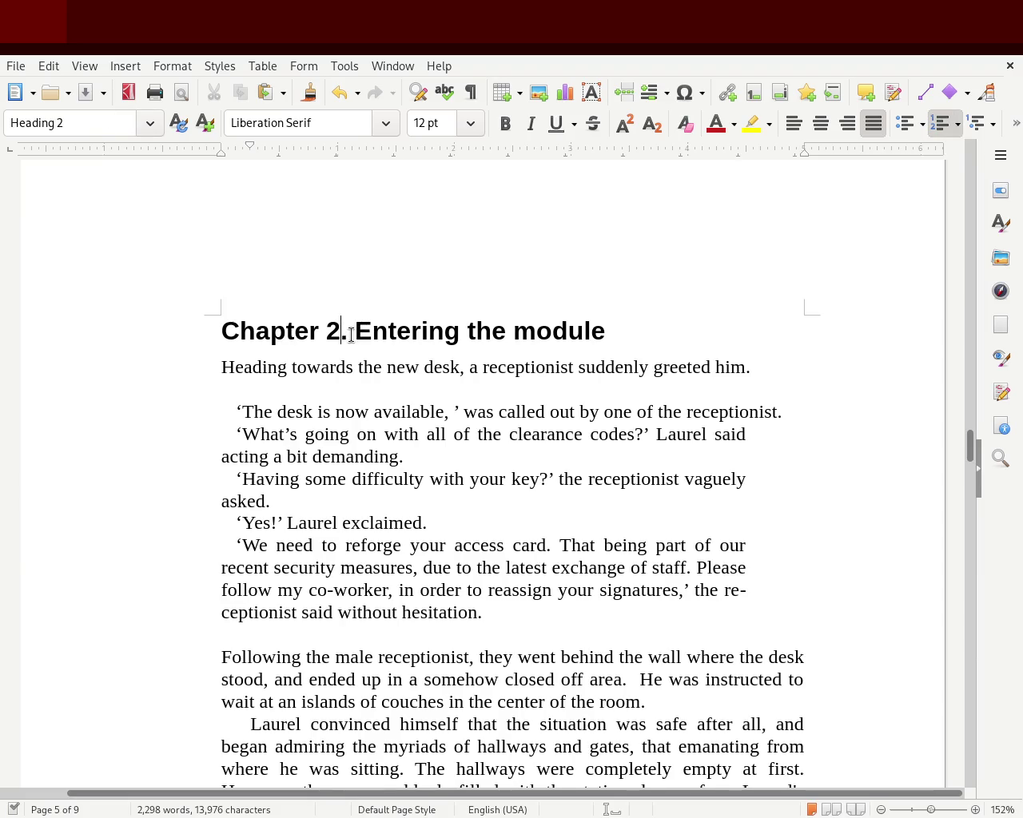
key("BackSpace")
type(":")
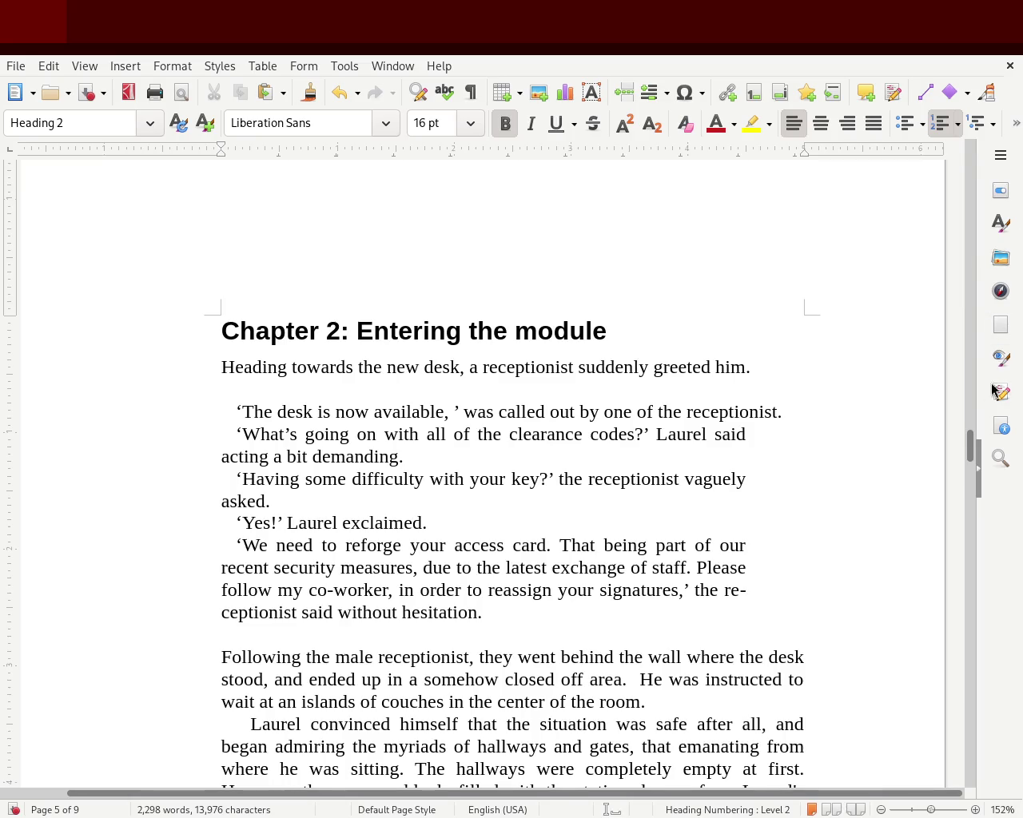
Step: Swap the period after 'Chapter 1' for a colon, then undo the heading punctuation change
left_click_drag(968, 444, 969, 290)
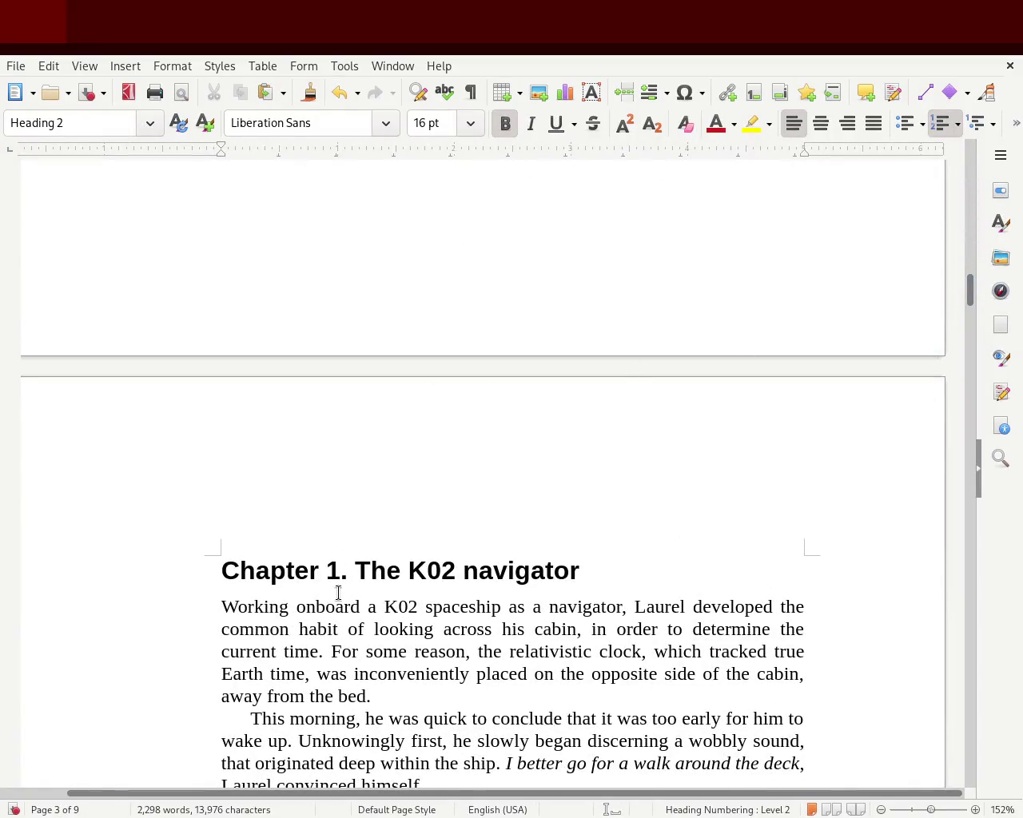
left_click(340, 570)
key("Delete")
type(":")
left_click(450, 629)
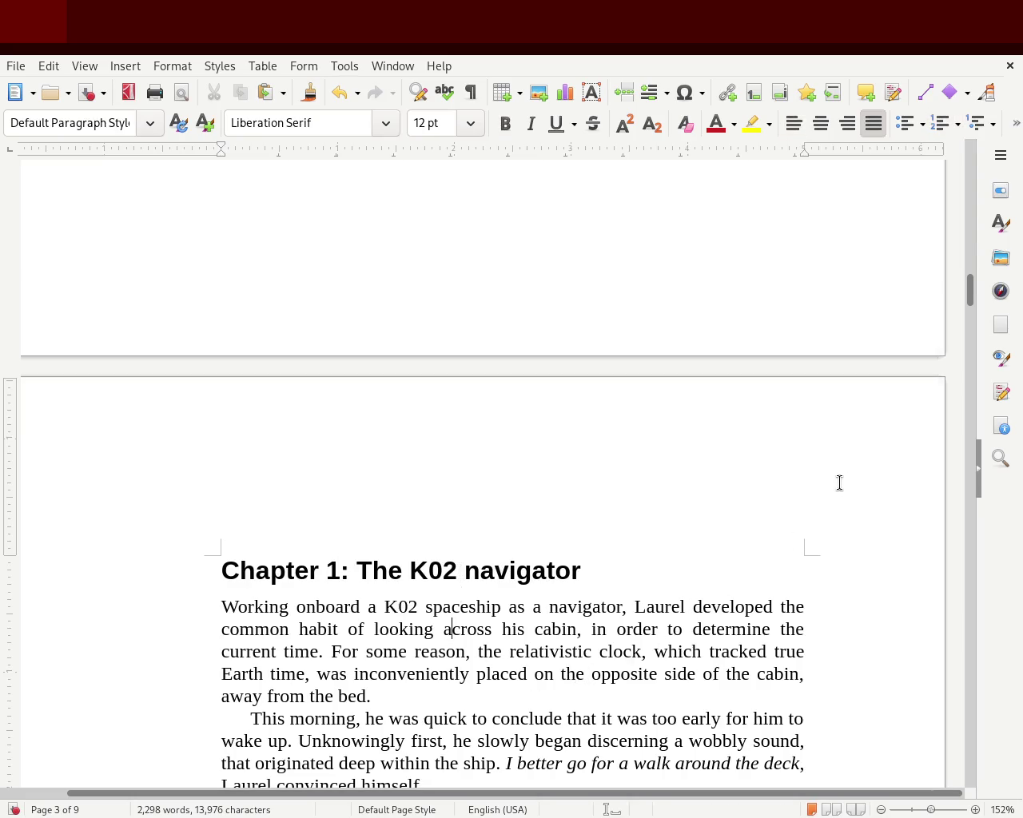
key("ctrl+z")
key("ctrl+z")
key("ctrl+z")
key("ctrl+z")
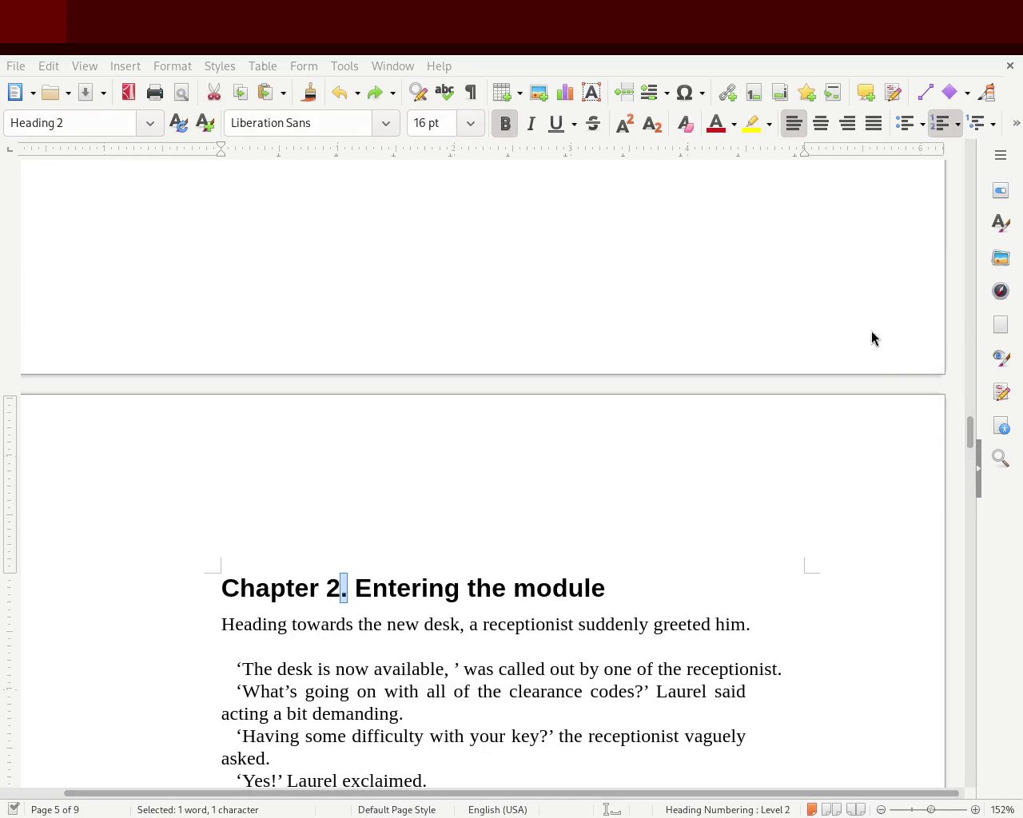
mouse_move(969, 428)
left_mouse_down()
mouse_move(951, 186)
mouse_move(963, 239)
left_mouse_up()
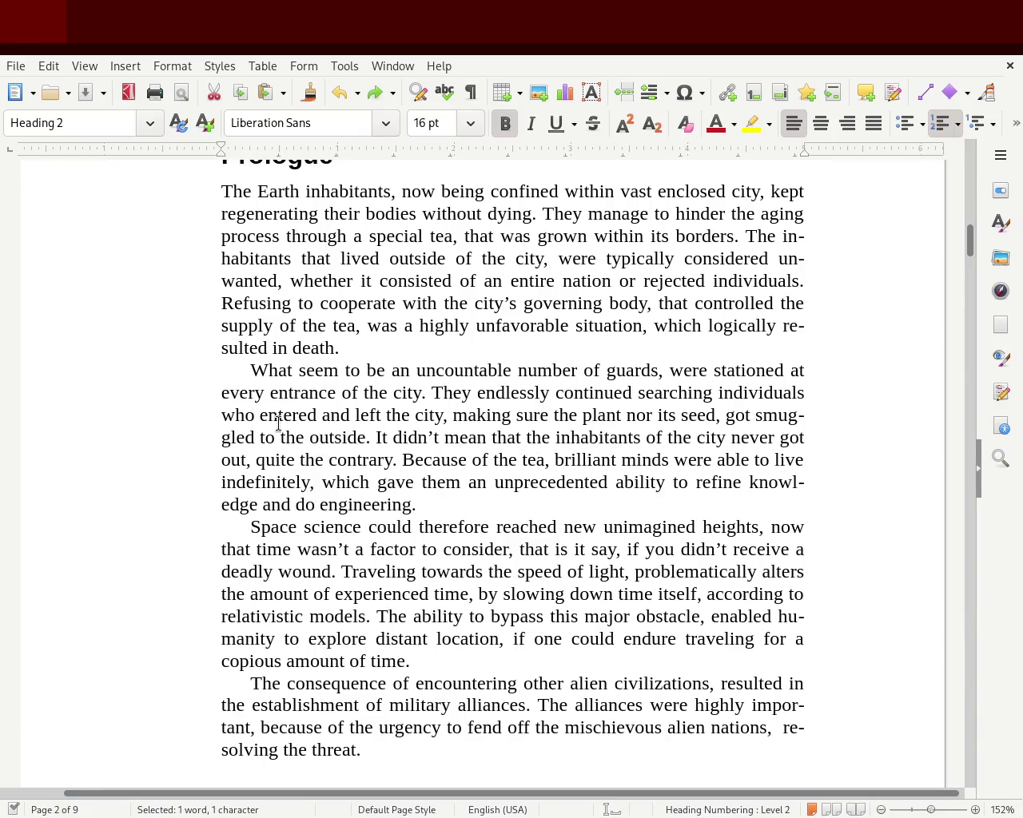
Step: Change 'to the outside' to 'outside the premises' in the Prologue's guard sentence
left_click_drag(260, 437, 304, 437)
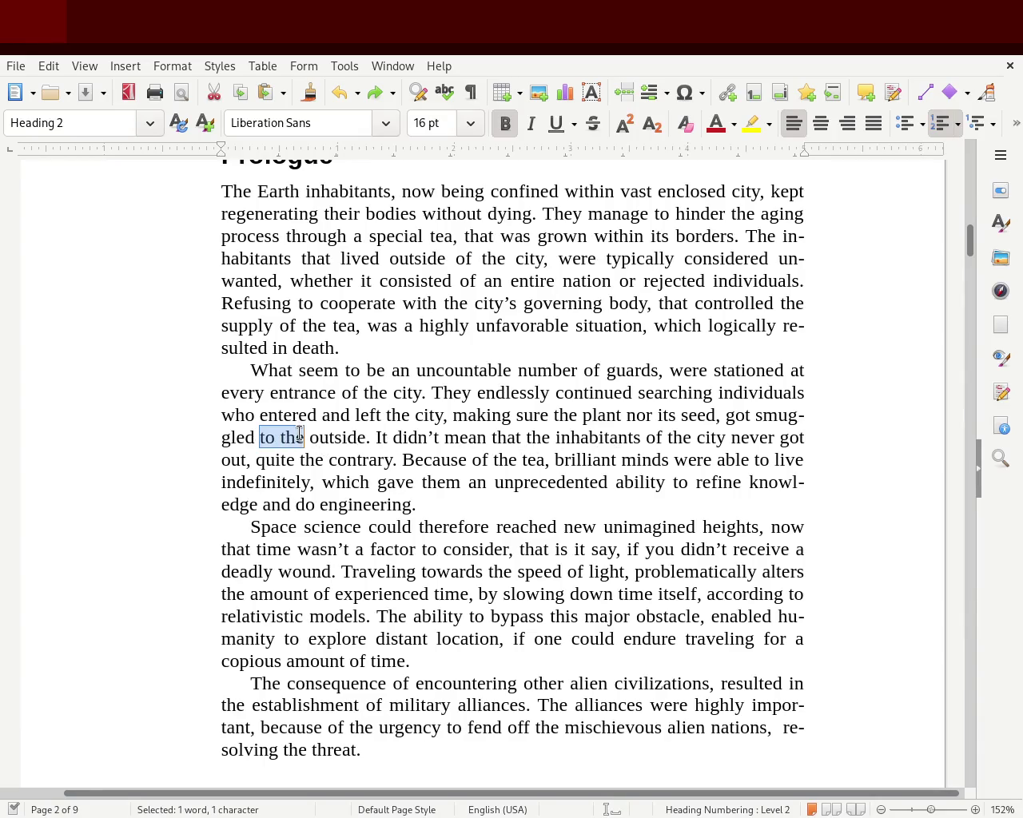
key("BackSpace")
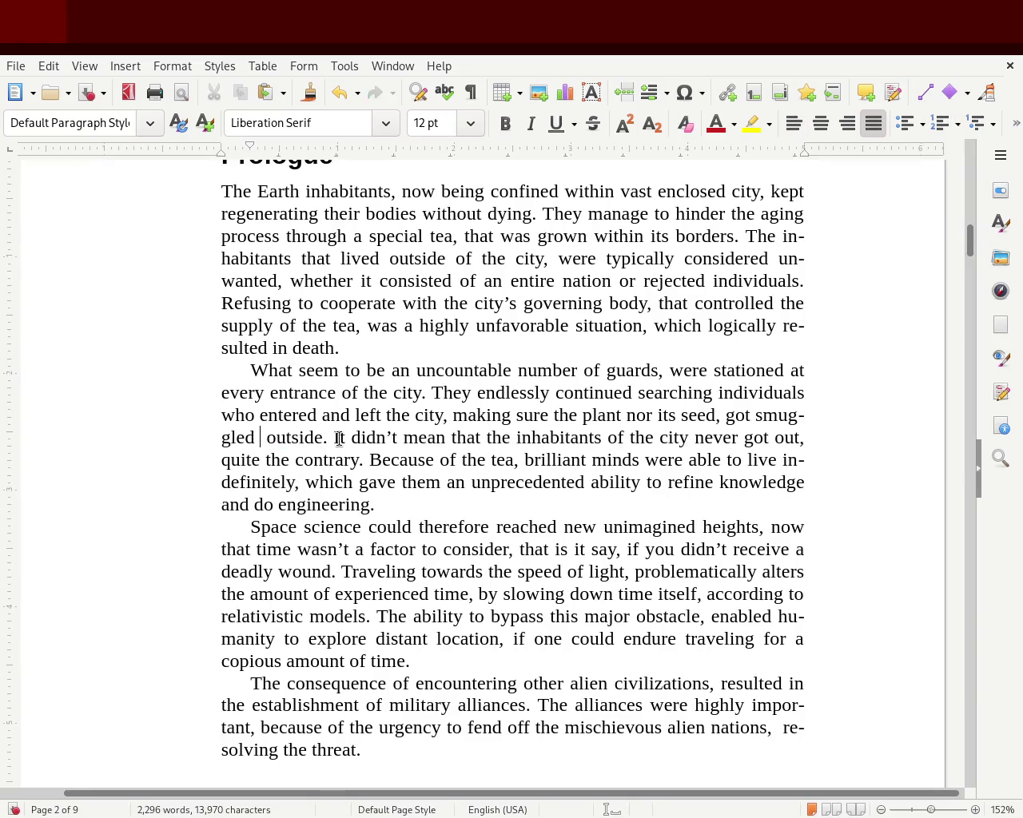
key("Delete")
key("Right")
key("Right")
key("Right")
type("its re")
key("BackSpace")
key("BackSpace")
key("BackSpace")
key("BackSpace")
key("BackSpace")
type("the premises")
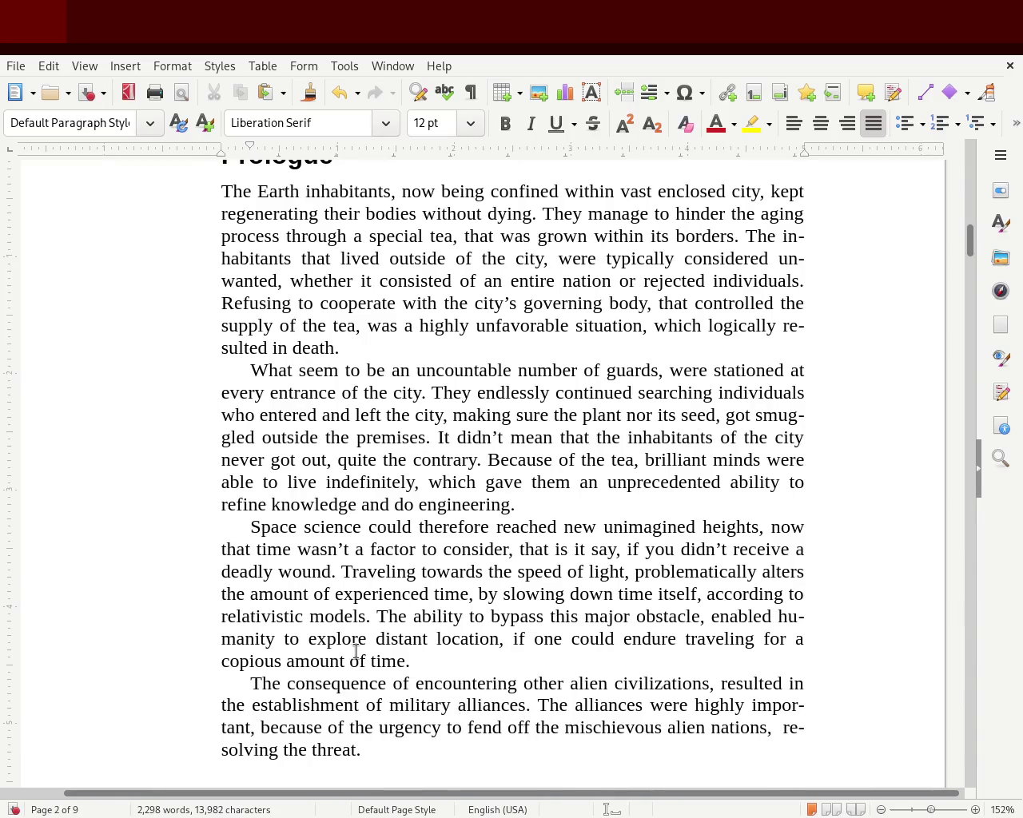
Step: Reword the Prologue's last paragraph to read 'consequence of encountering alien civilizations', dropping 'other'
double_click(398, 685)
type("with")
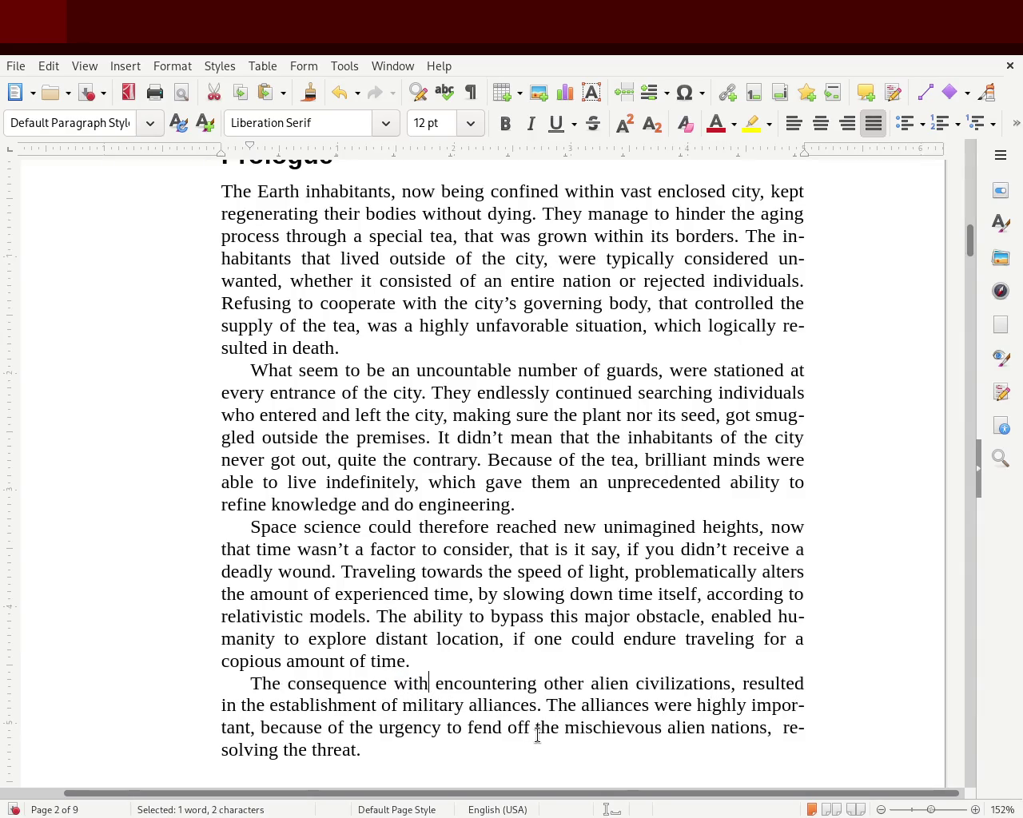
type(" the")
key("Right")
key("Right")
key("Right")
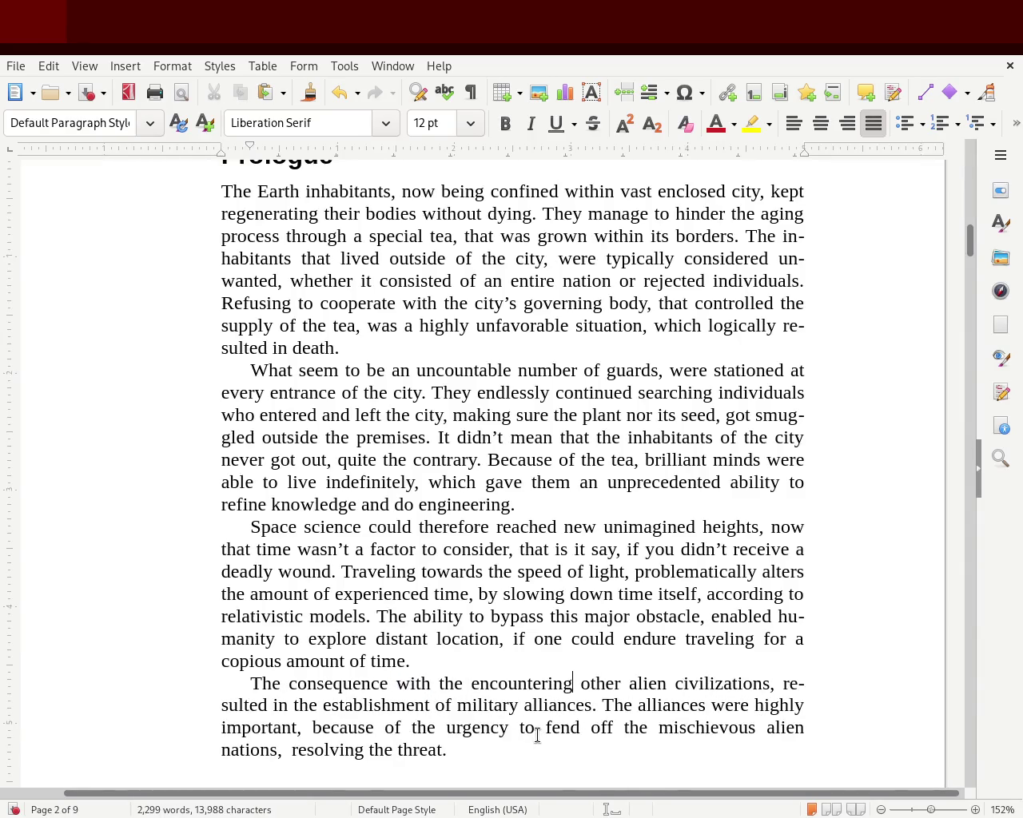
key("BackSpace")
key("BackSpace")
key("BackSpace")
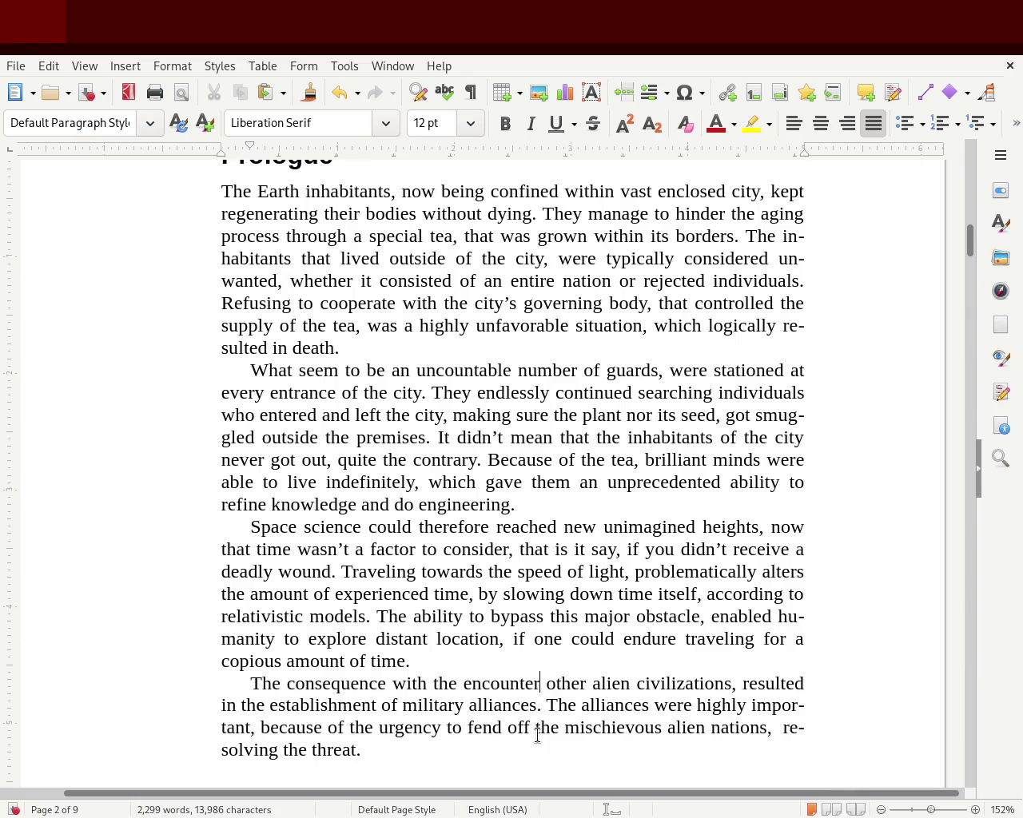
key("Delete")
key("Delete")
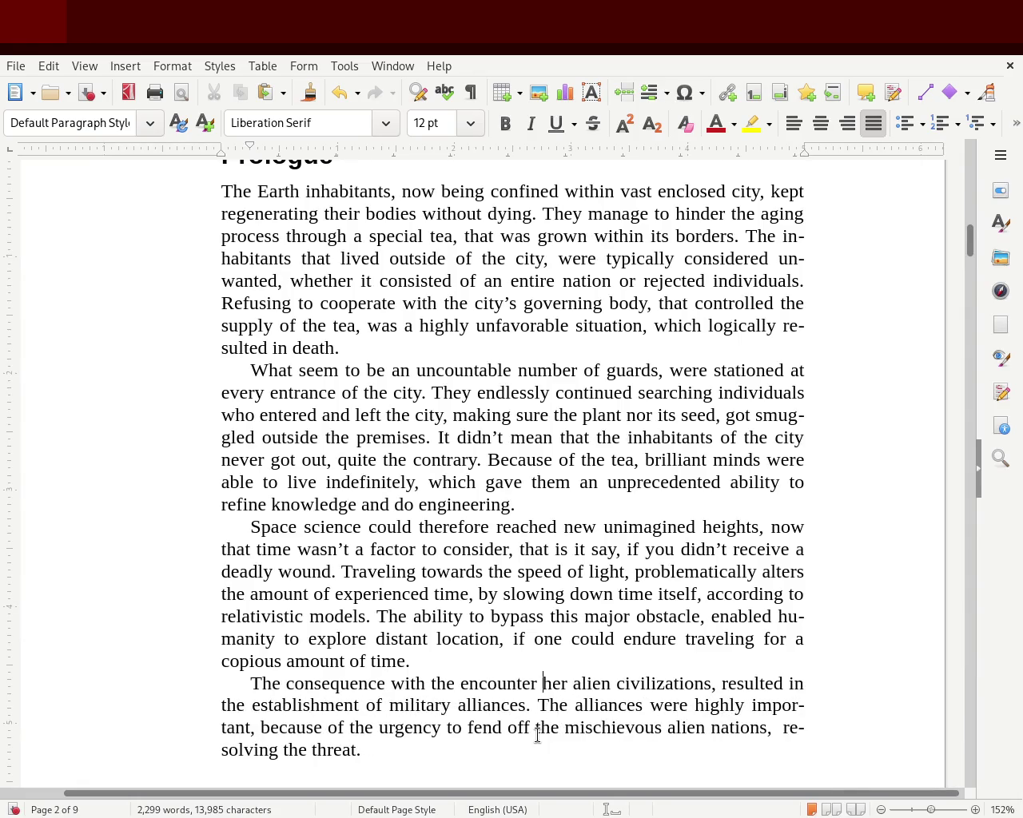
key("Delete")
key("Delete")
key("Delete")
key("Delete")
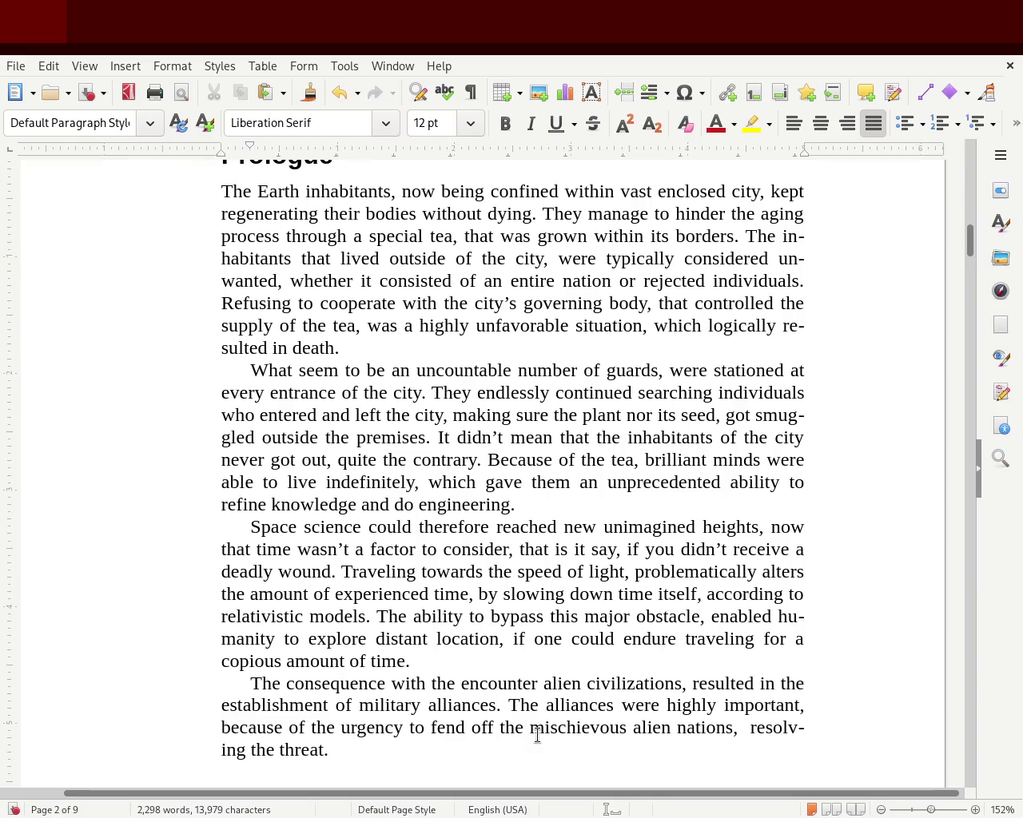
key("Left")
key("Left")
key("Left")
key("Left")
key("Left")
key("Left")
key("Left")
key("Left")
key("Left")
key("Delete")
key("Delete")
key("Delete")
key("Delete")
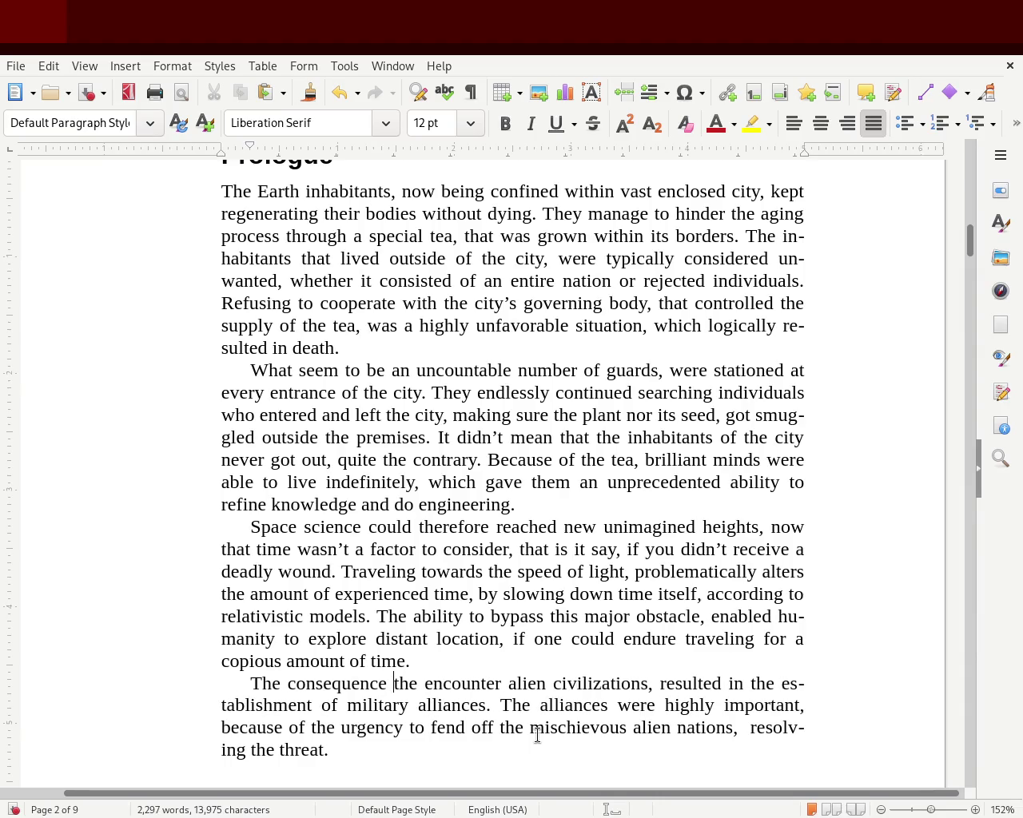
key("Delete")
key("Delete")
key("Delete")
type("of")
key("Right")
key("Right")
key("Right")
type("ing")
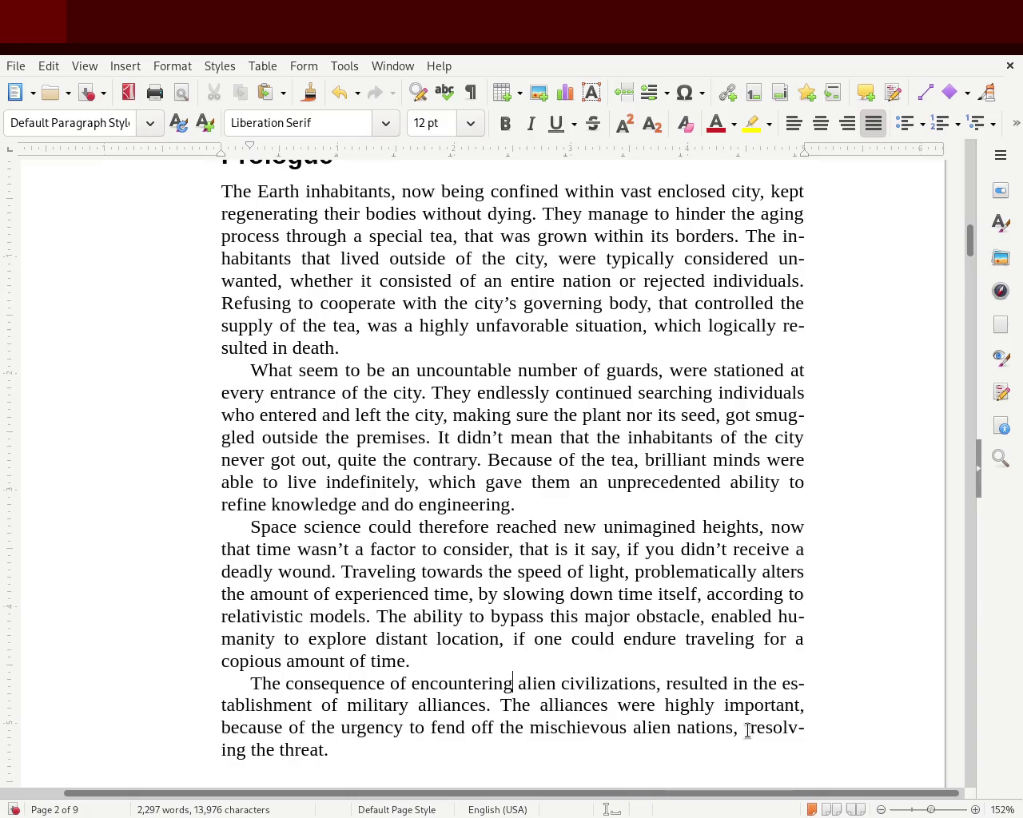
Step: Replace 'the' before 'threat' with 'their' so the sentence ends 'resolving their threat.'
double_click(272, 750)
type("their")
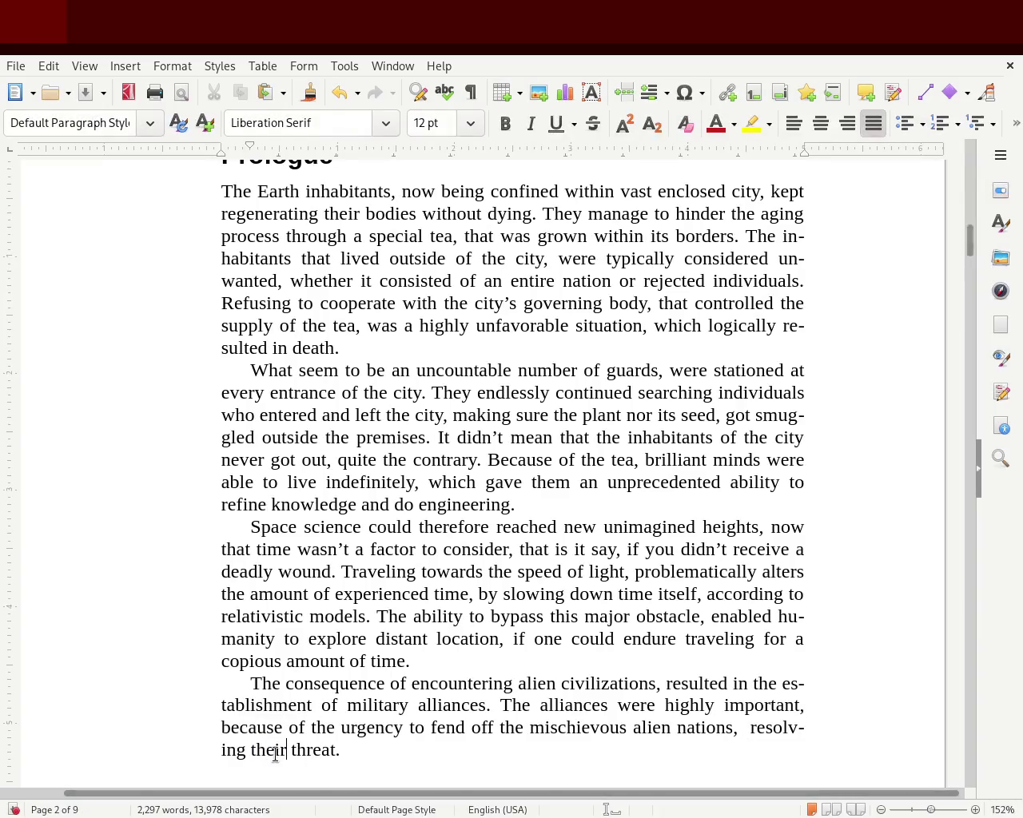
scroll(966, 254, "down", 3)
Step: In the page-4 compass paragraph, replace 'with' before 'enough merits' with 'that had'
left_click_drag(966, 254, 961, 307)
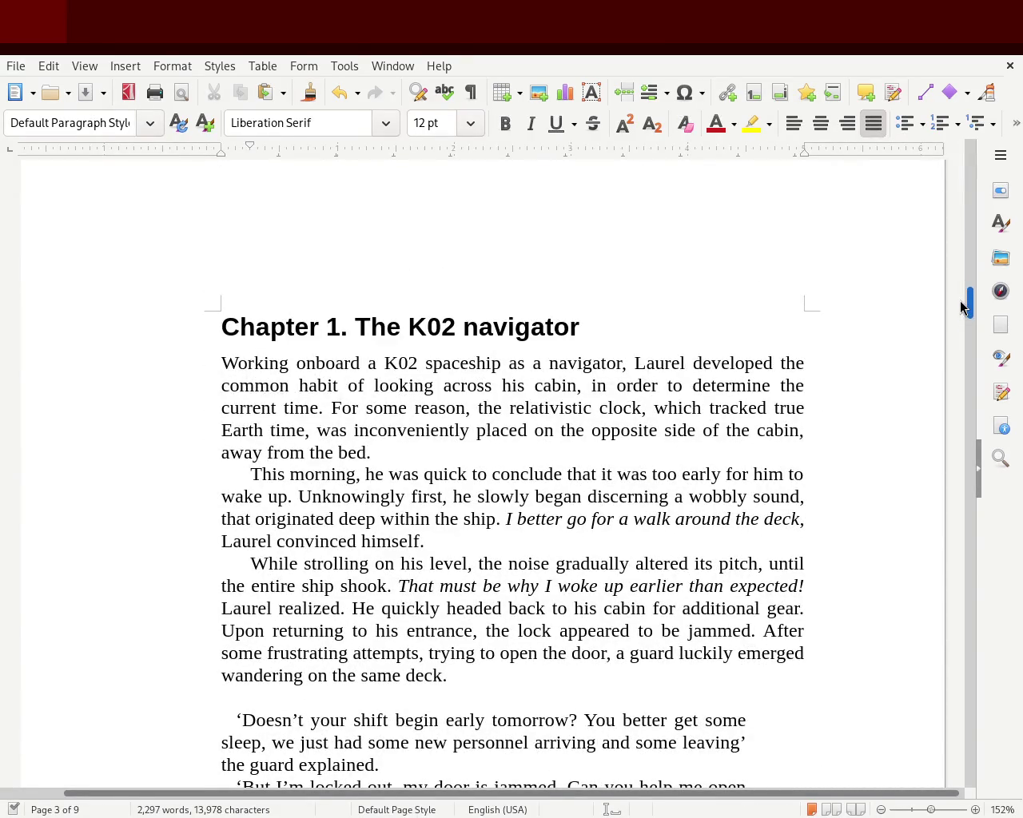
mouse_move(961, 308)
left_mouse_down()
mouse_move(959, 408)
mouse_move(959, 393)
left_mouse_up()
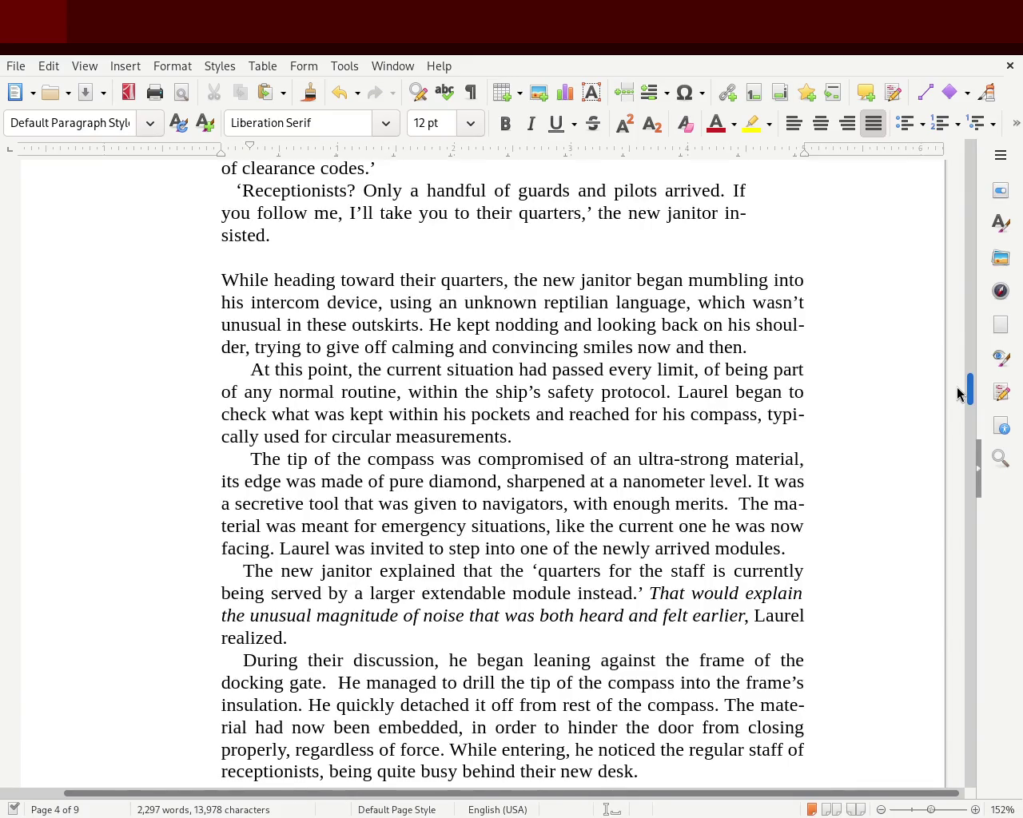
scroll(958, 394, "down", 1)
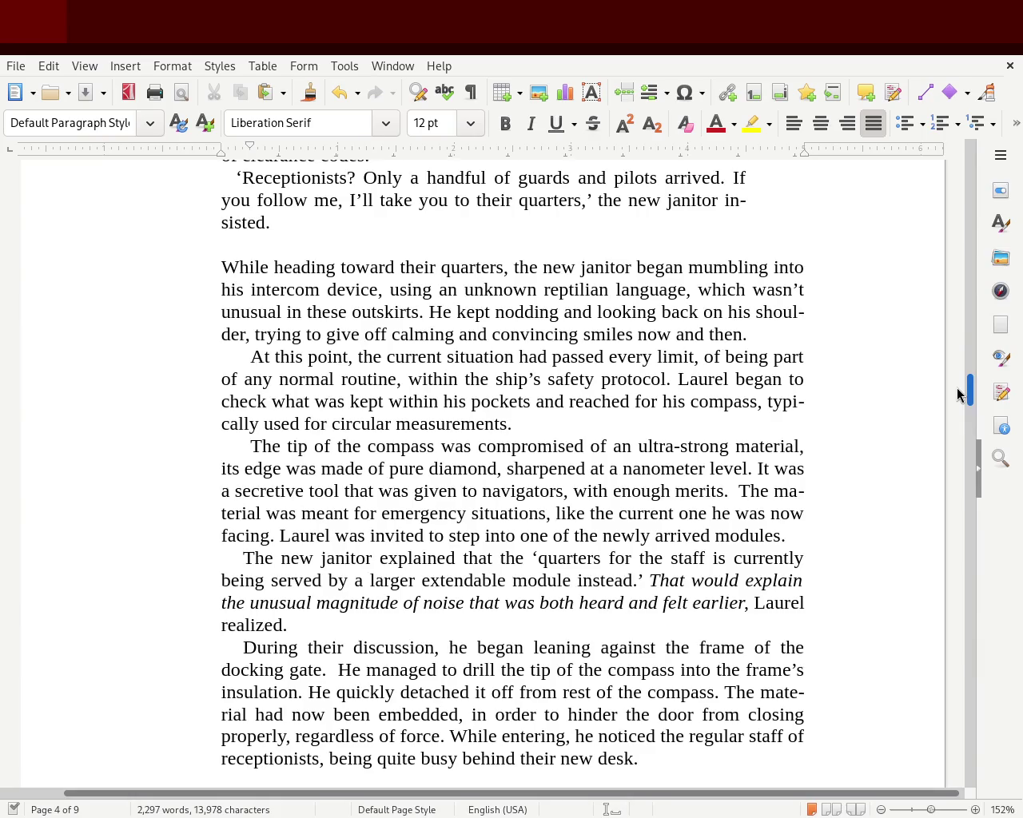
scroll(958, 394, "down", 1)
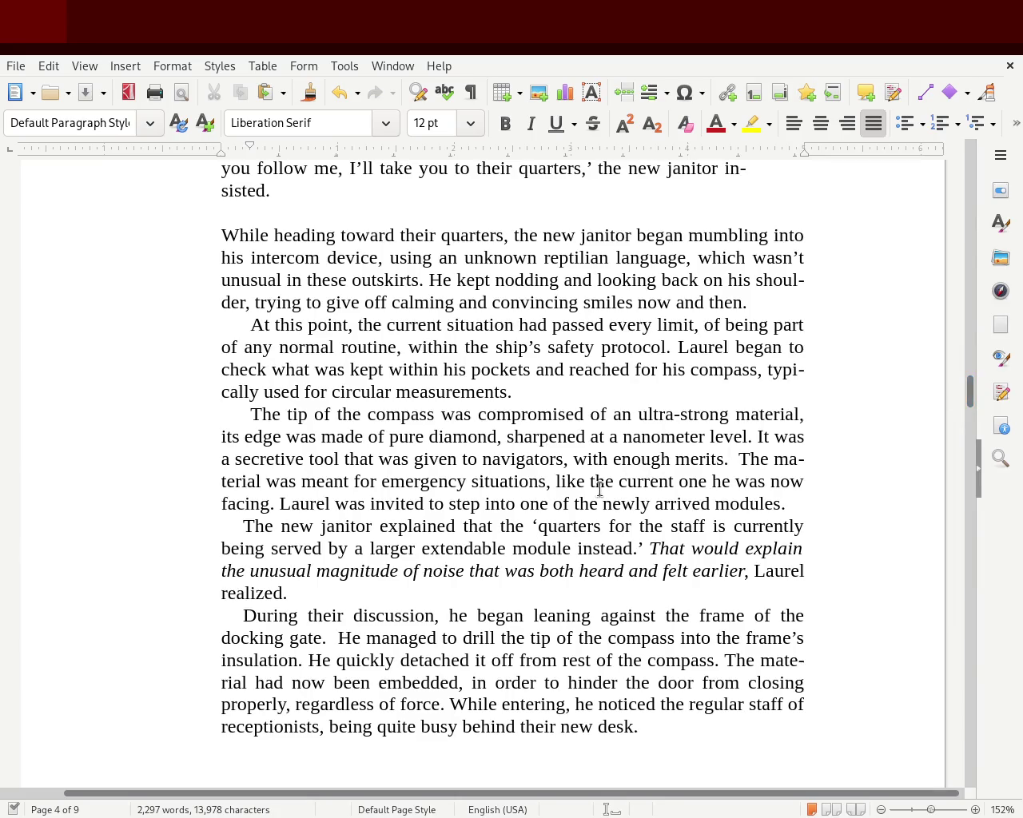
left_click(573, 458)
type("that had")
key("Delete")
key("Delete")
key("Delete")
key("Delete")
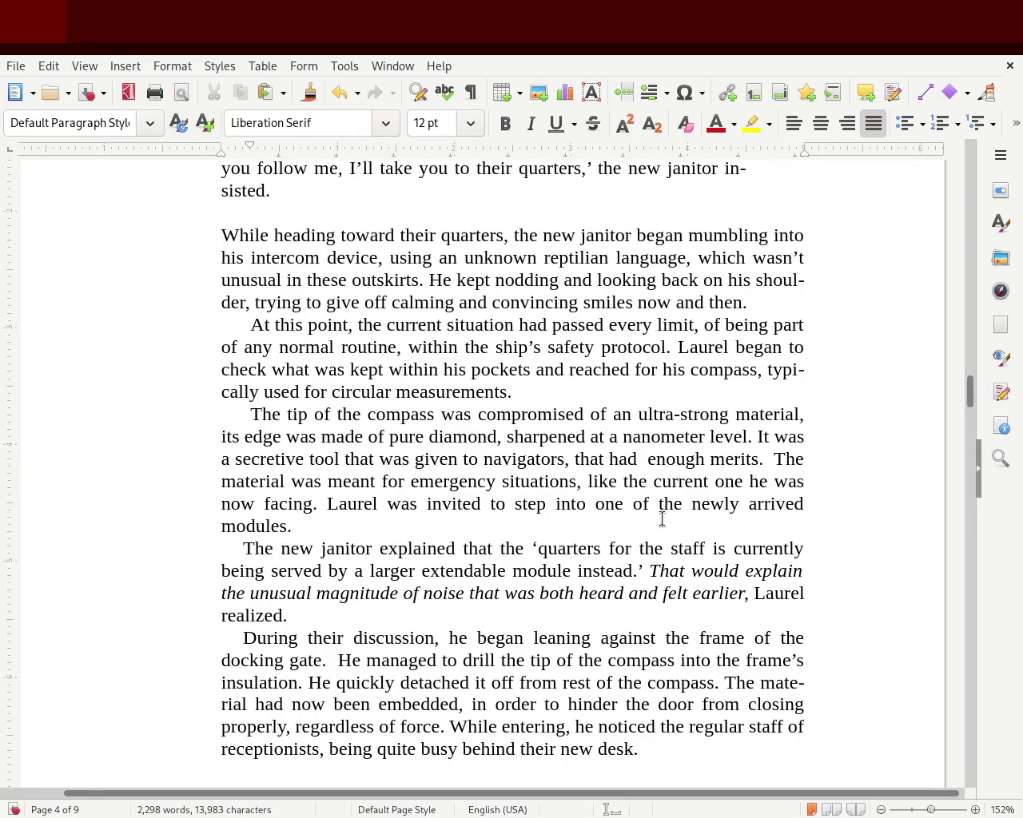
key("Delete")
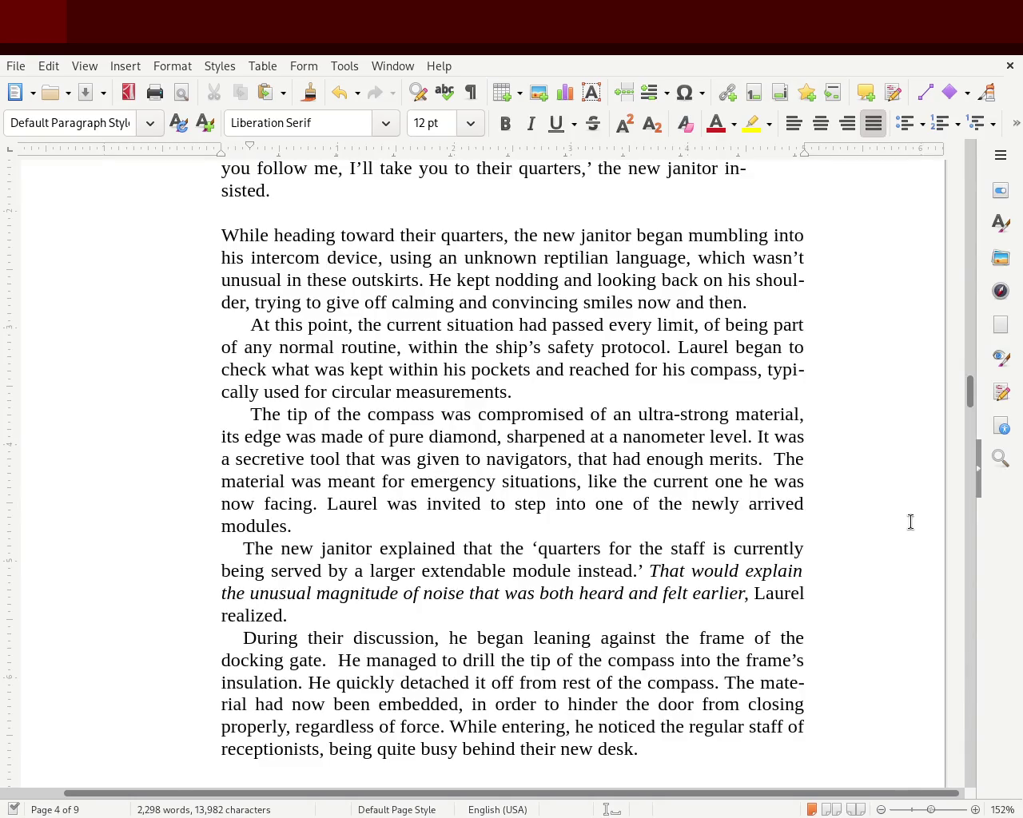
mouse_move(970, 393)
left_mouse_down()
mouse_move(970, 411)
mouse_move(967, 267)
mouse_move(979, 238)
mouse_move(981, 247)
left_mouse_up()
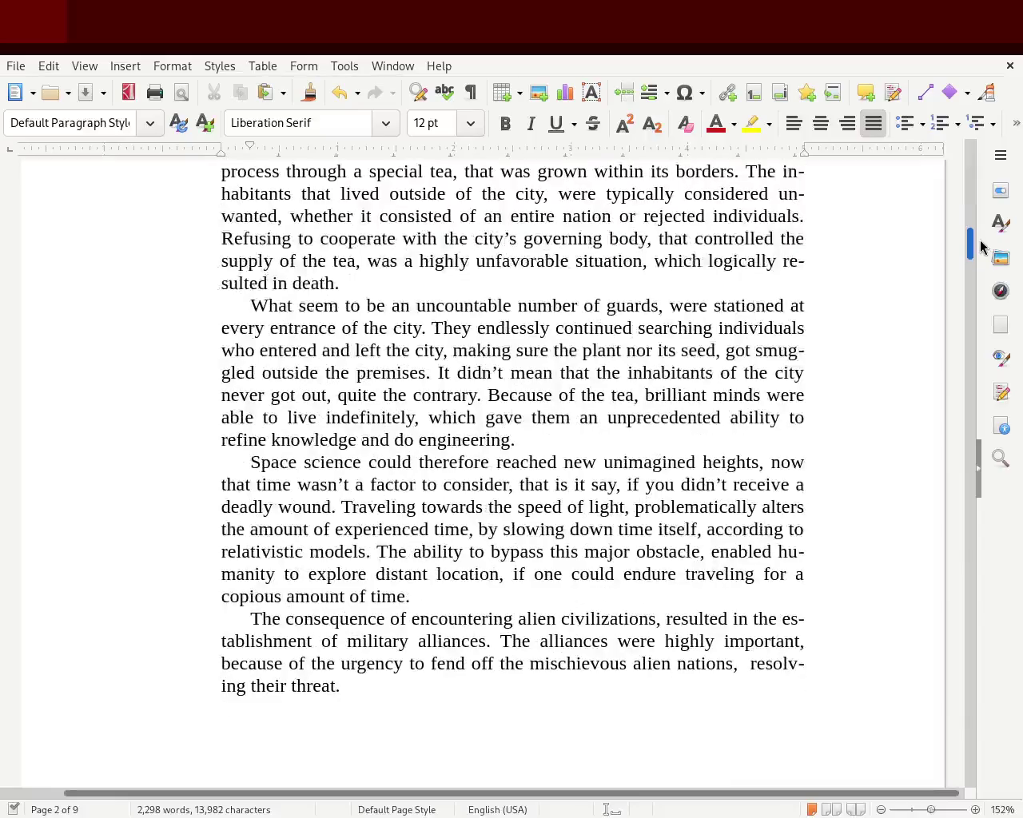
Step: Recentre the page and scroll back to the end of the Prologue on page 2
scroll(981, 246, "left", 1)
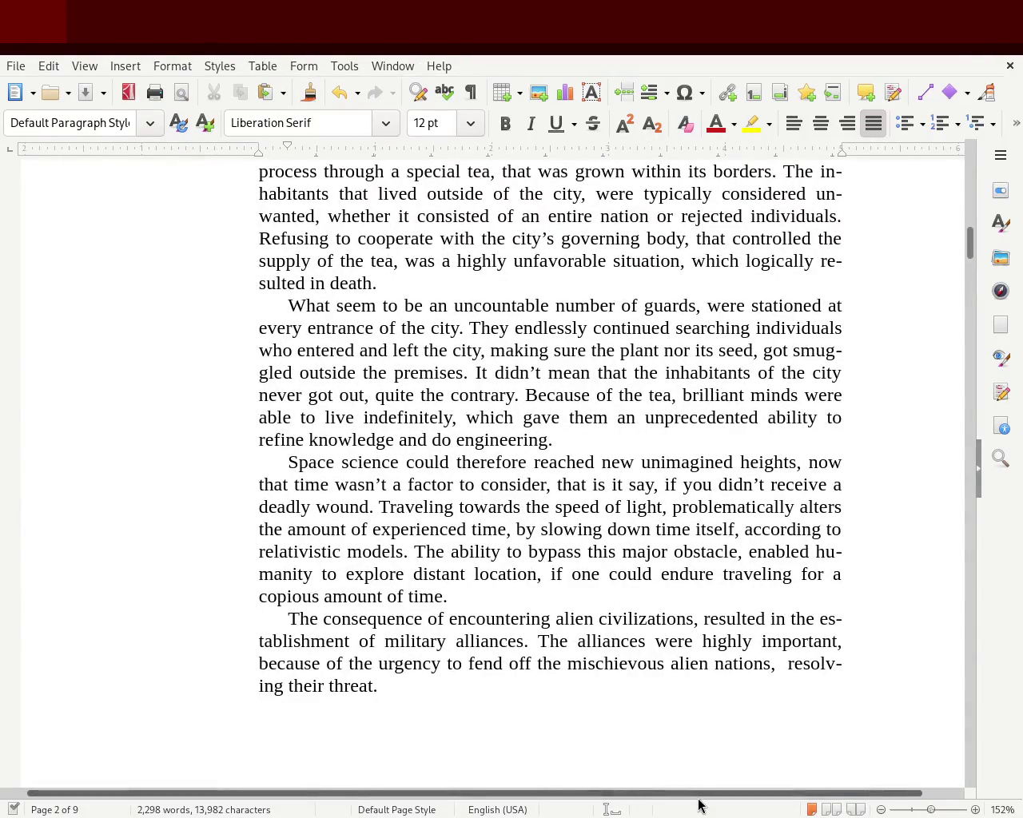
scroll(721, 803, "right", 1)
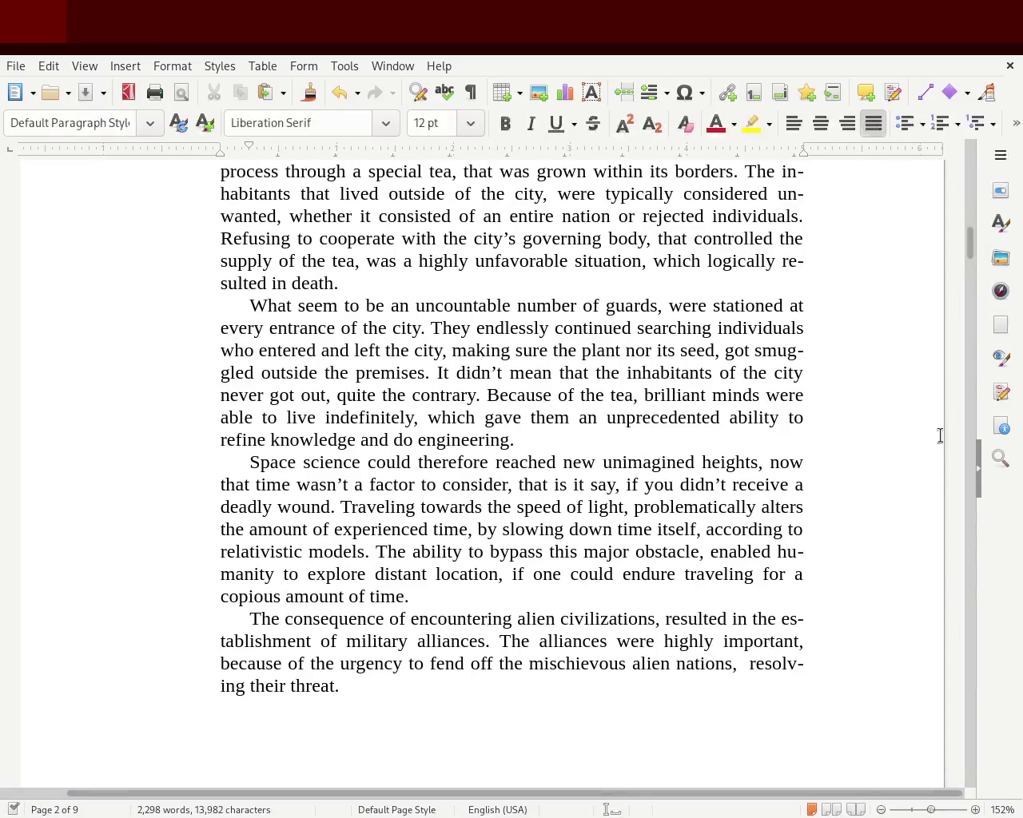
mouse_move(972, 245)
left_mouse_down()
mouse_move(973, 151)
mouse_move(972, 313)
mouse_move(971, 242)
left_mouse_up()
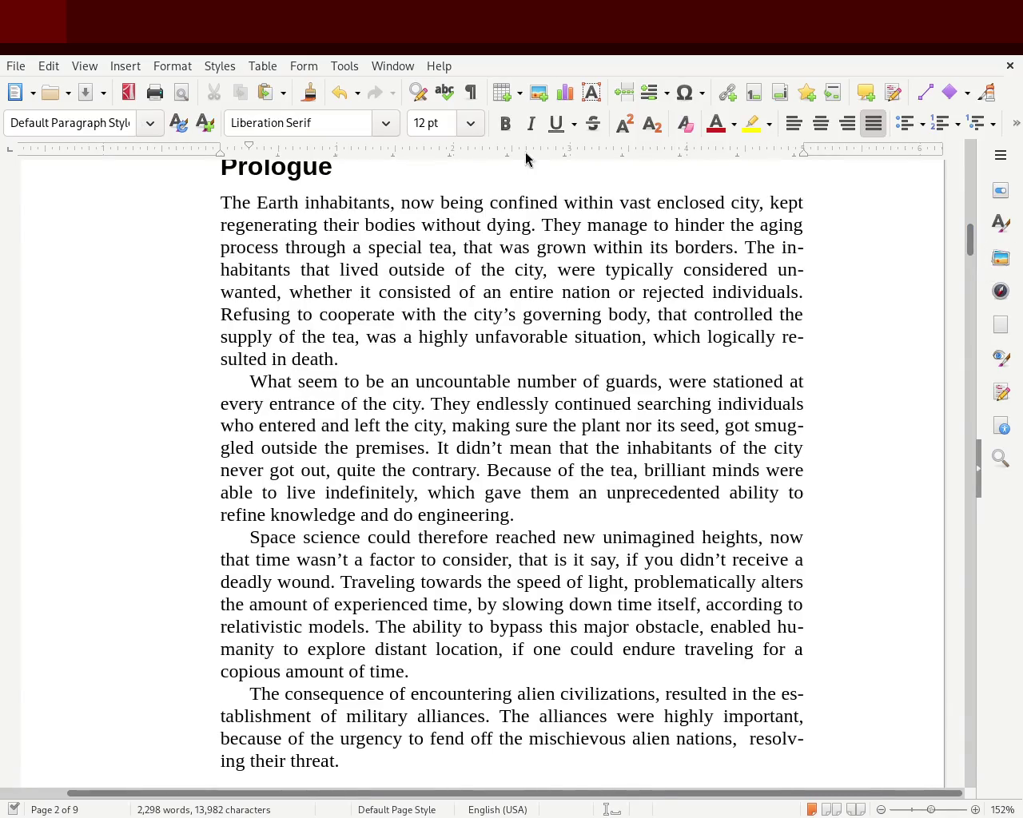
Step: Insert 'a' after 'within' so the opening reads 'confined within a vast enclosed city'
left_click(630, 205)
type("a")
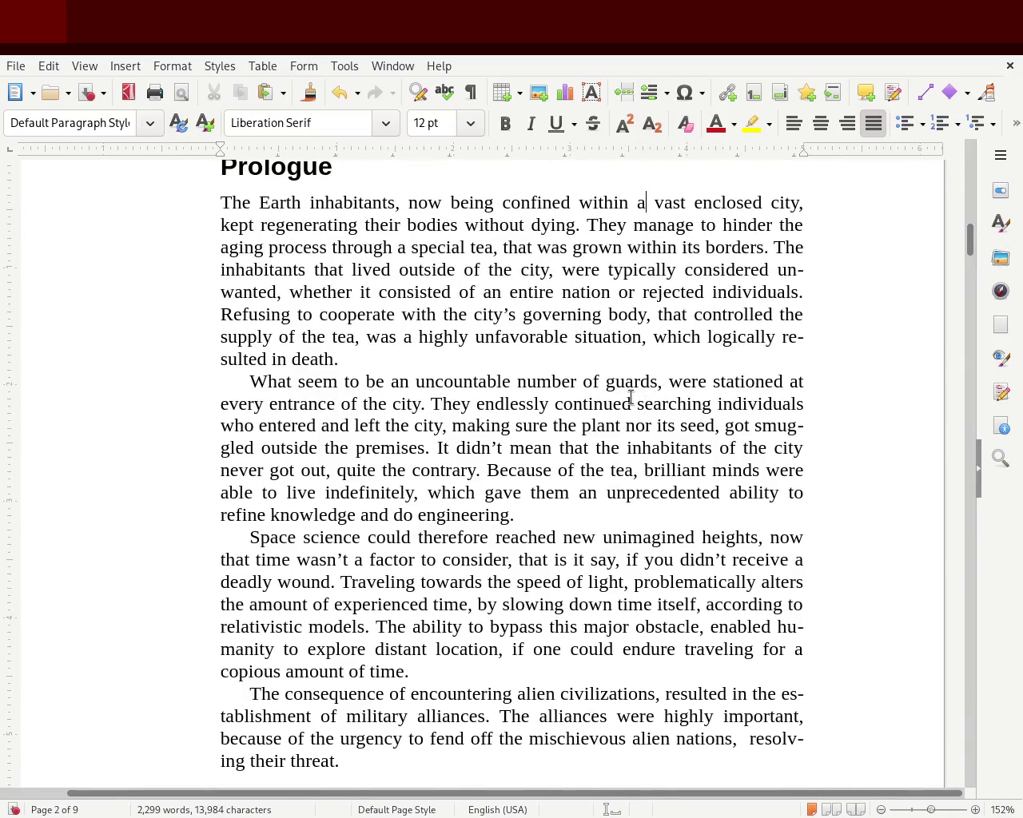
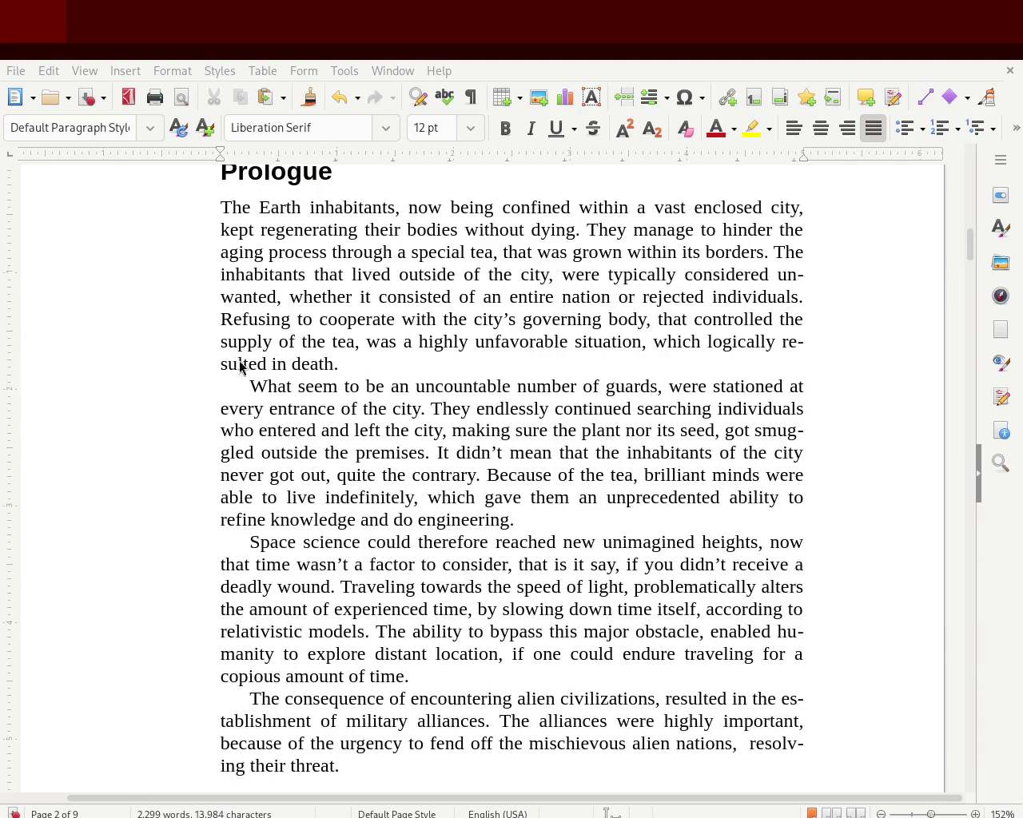
Step: In the Prologue's second paragraph, replace 'the' with 'its' before 'premises' and 'them' with 'humanity'
left_click(266, 380)
double_click(329, 452)
type("of")
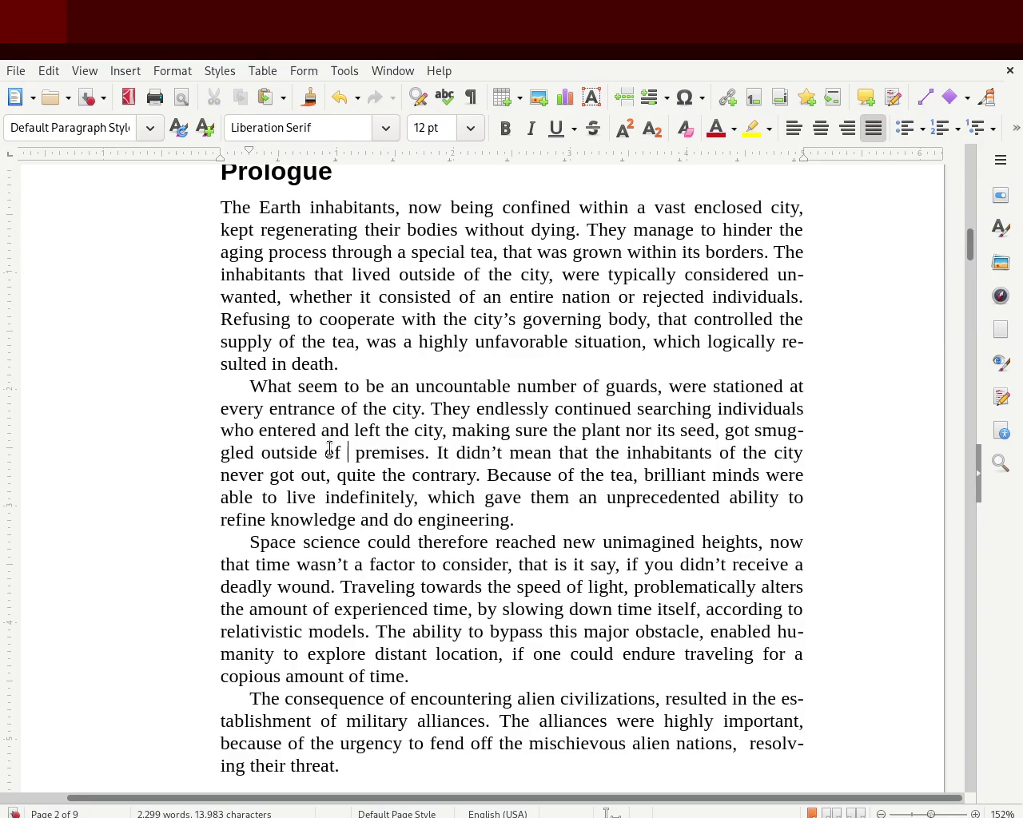
type(" its")
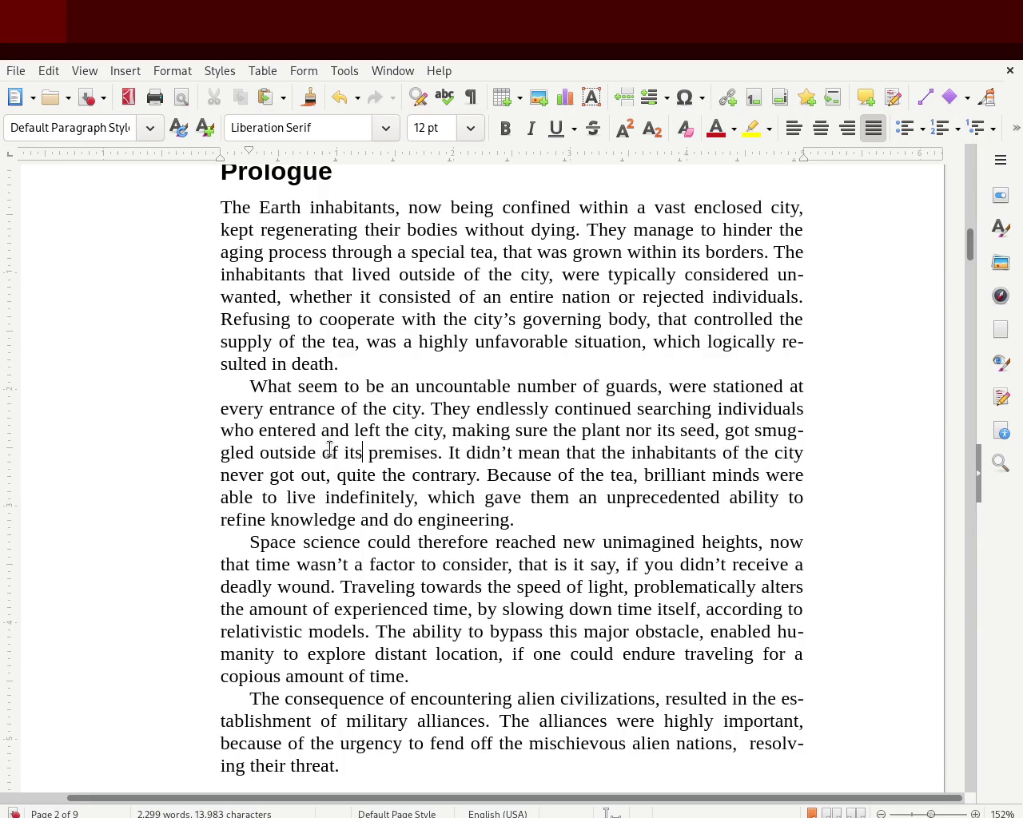
key("BackSpace")
key("BackSpace")
key("BackSpace")
key("BackSpace")
key("BackSpace")
key("BackSpace")
type("the")
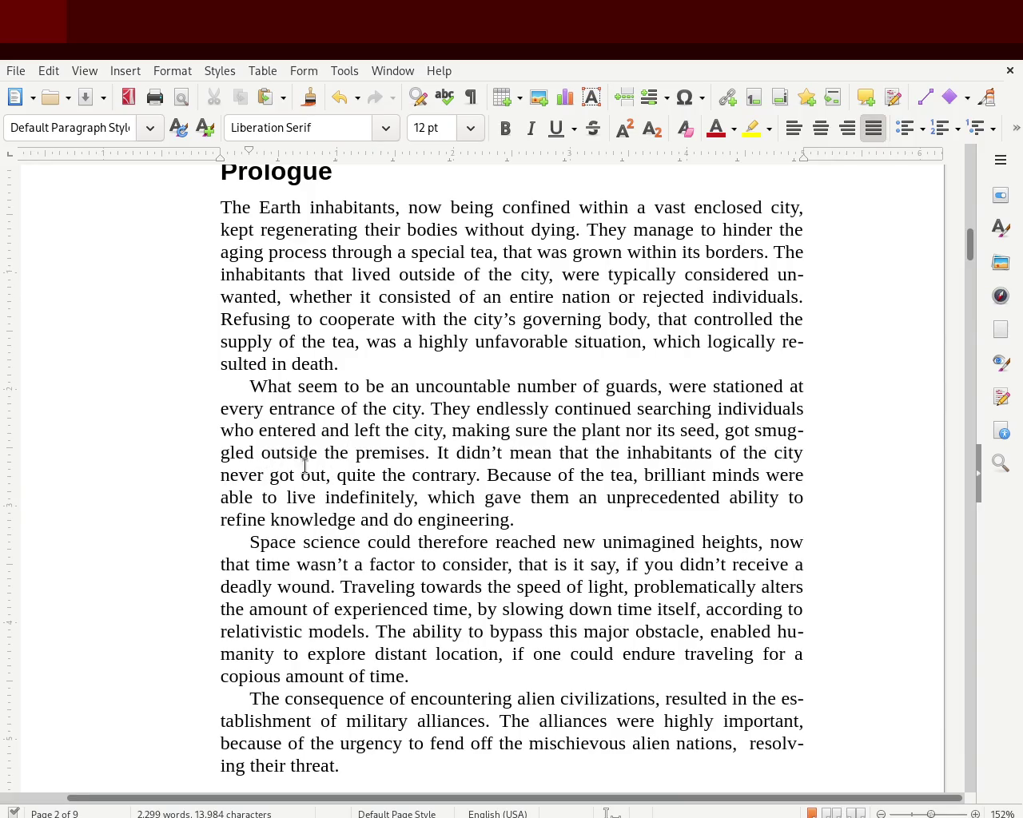
double_click(342, 452)
type("its")
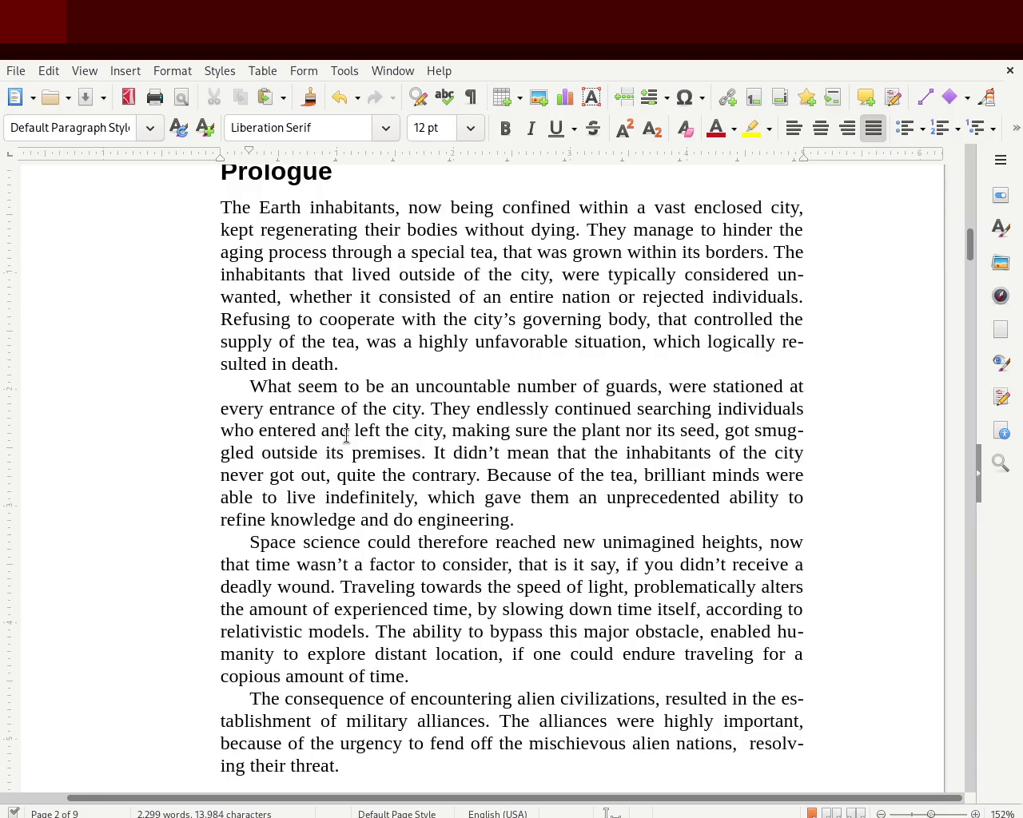
double_click(537, 497)
type("humanity")
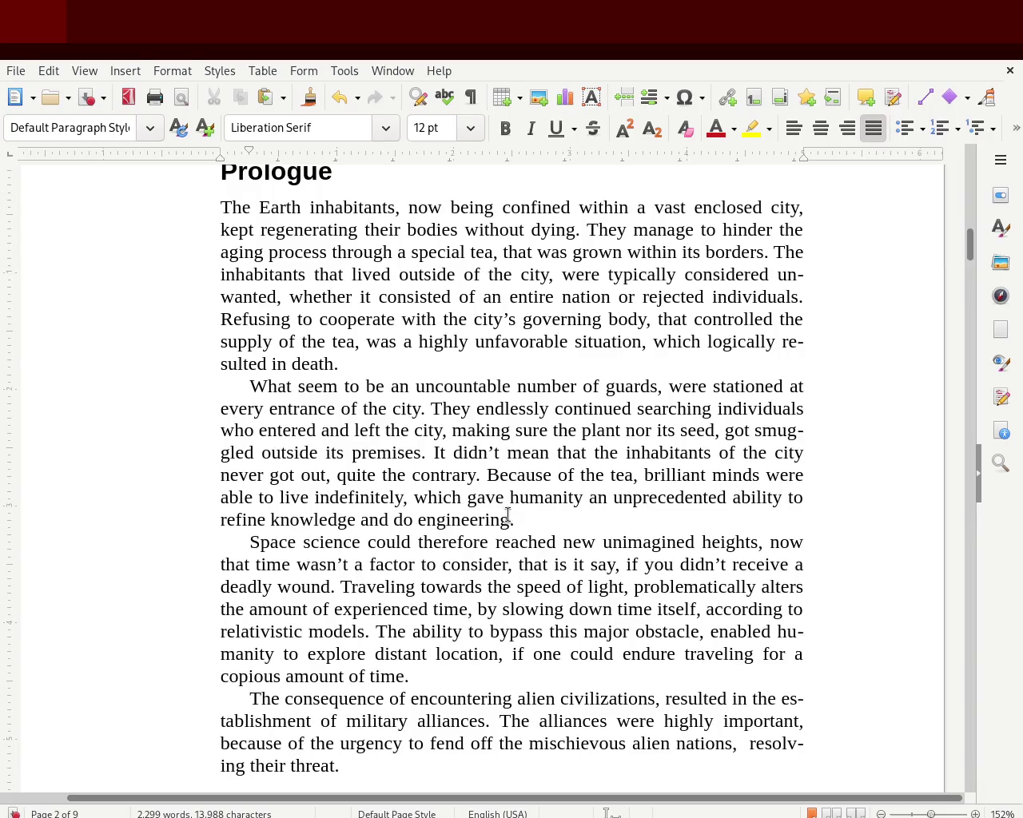
Step: Replace 'slowing down time' with 'speeding up' in the Space science sentence
double_click(543, 609)
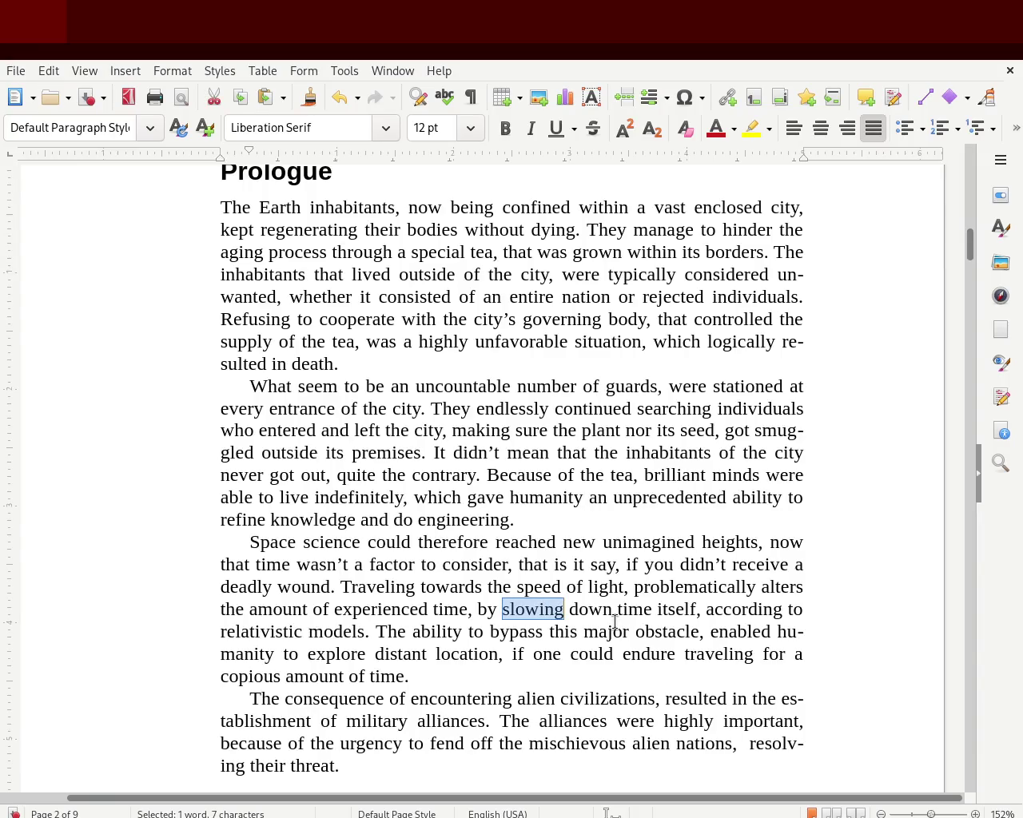
type("speeding up")
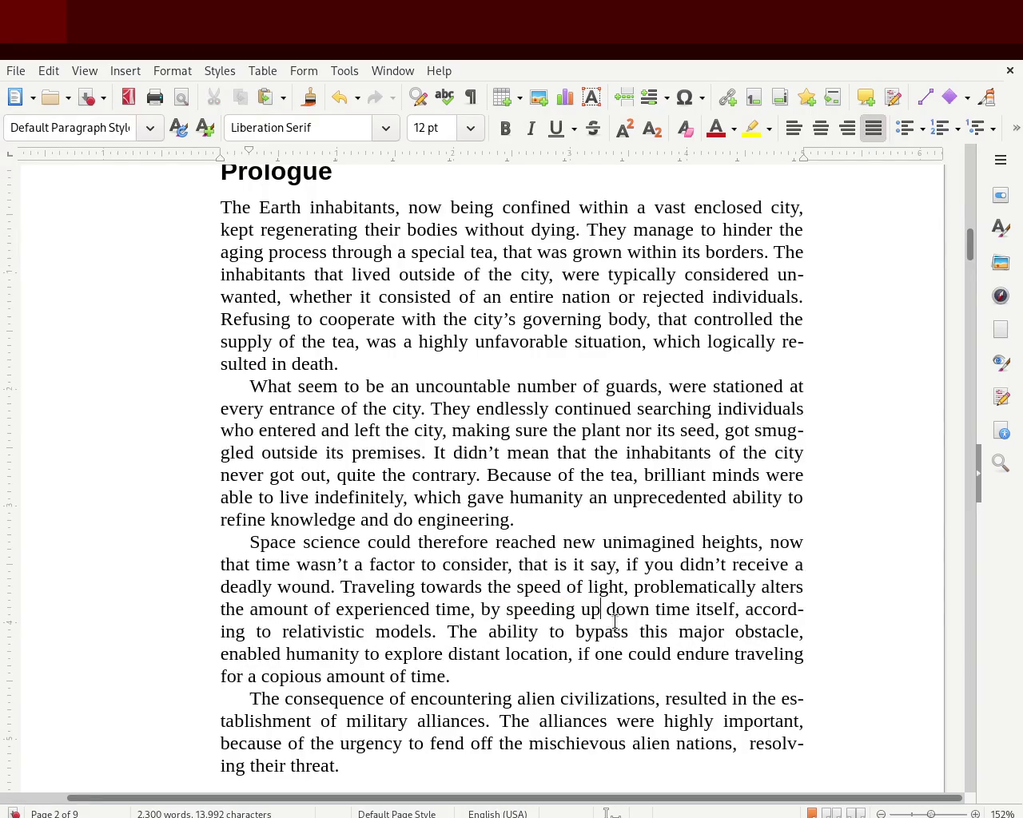
key("Delete")
key("Delete")
key("Delete")
key("Delete")
key("Delete")
key("Delete")
key("Delete")
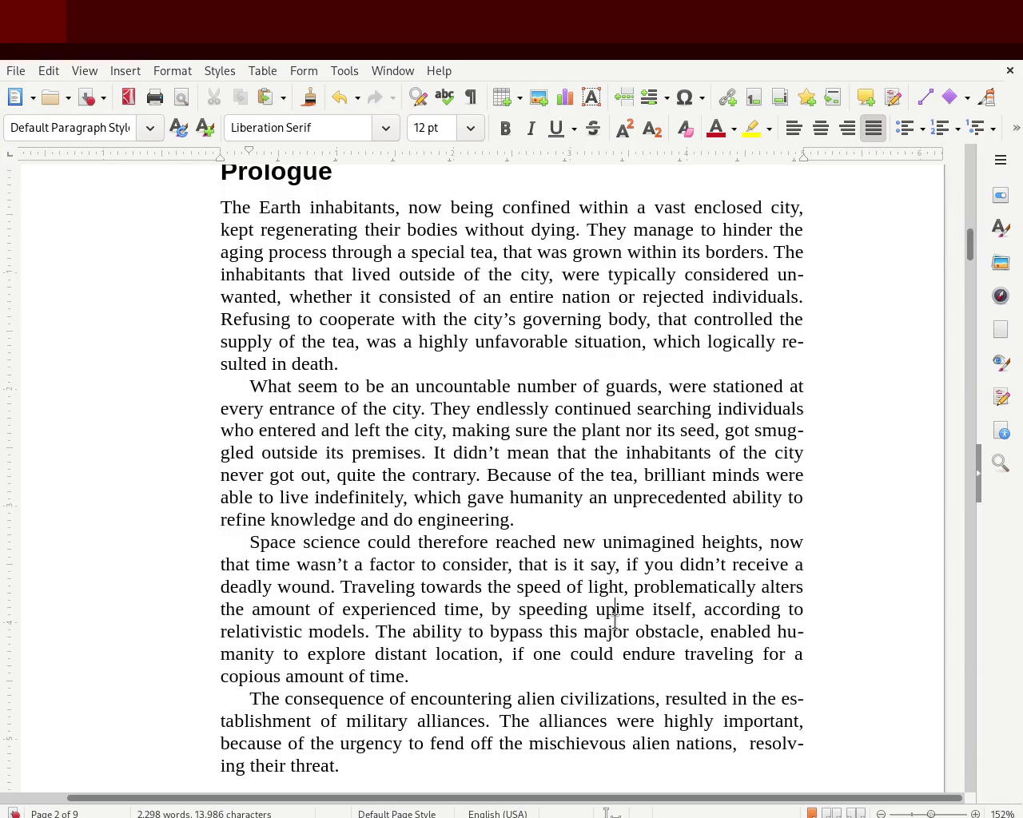
key("Delete")
key("Delete")
key("Delete")
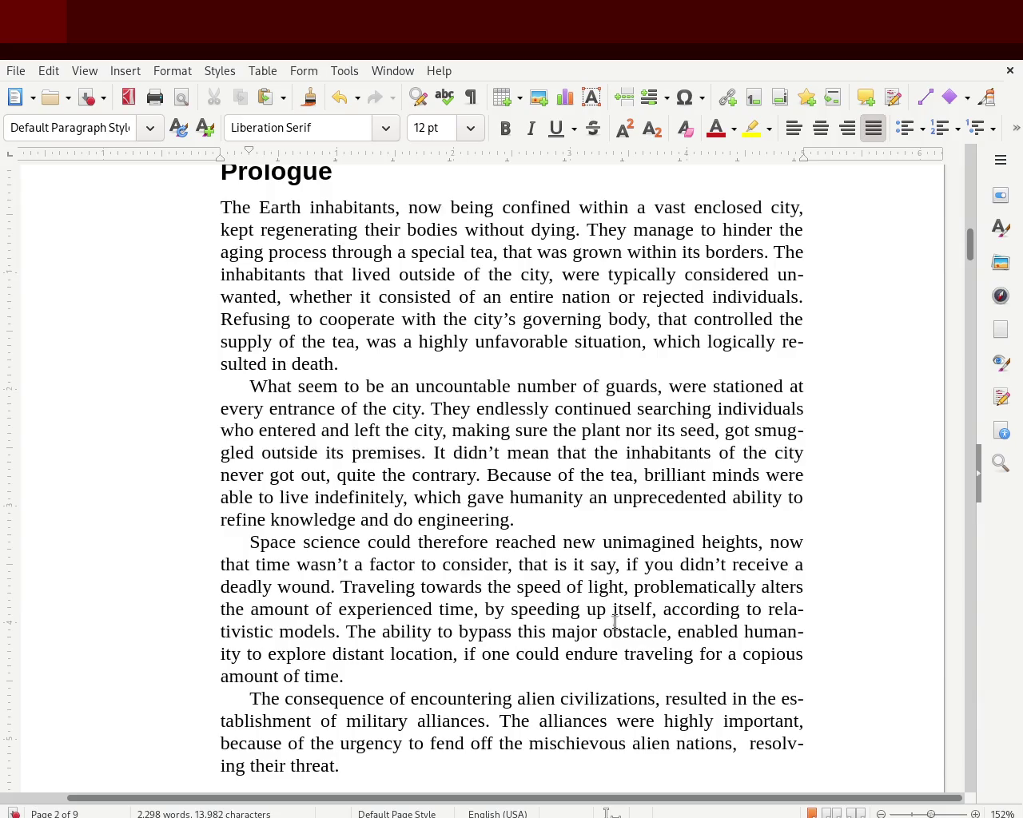
Step: Replace 'itself' with 'except for oneself', correcting the typos along the way
type("expe")
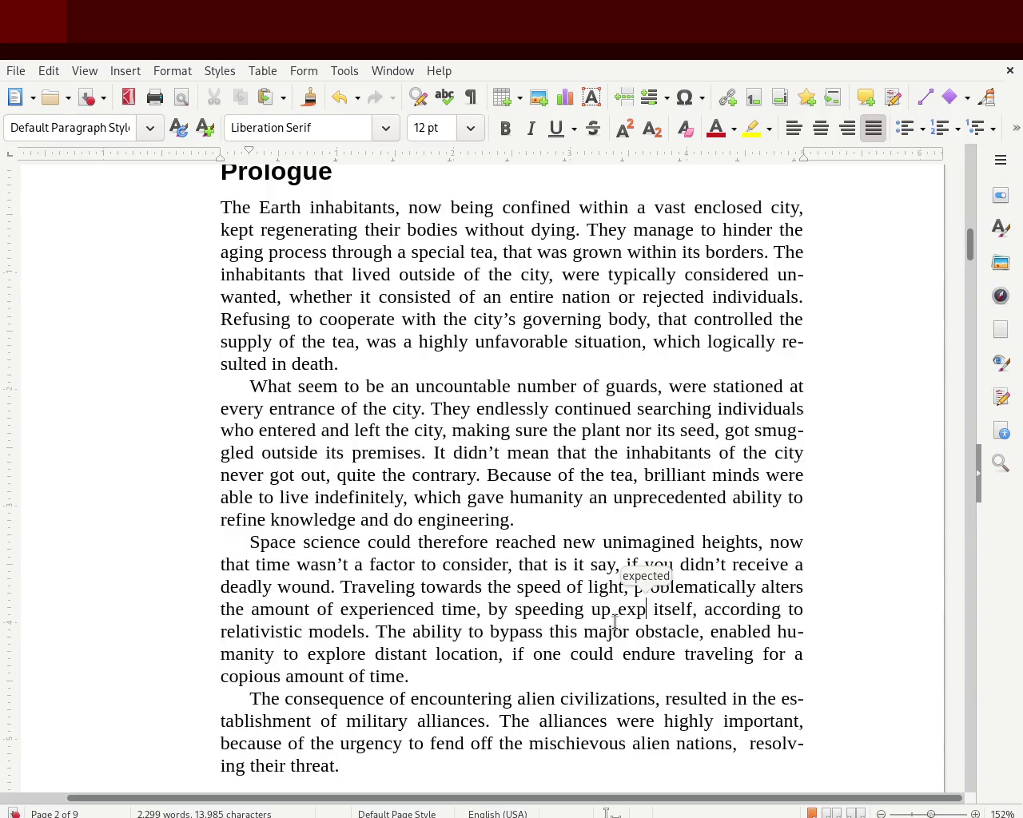
key("BackSpace")
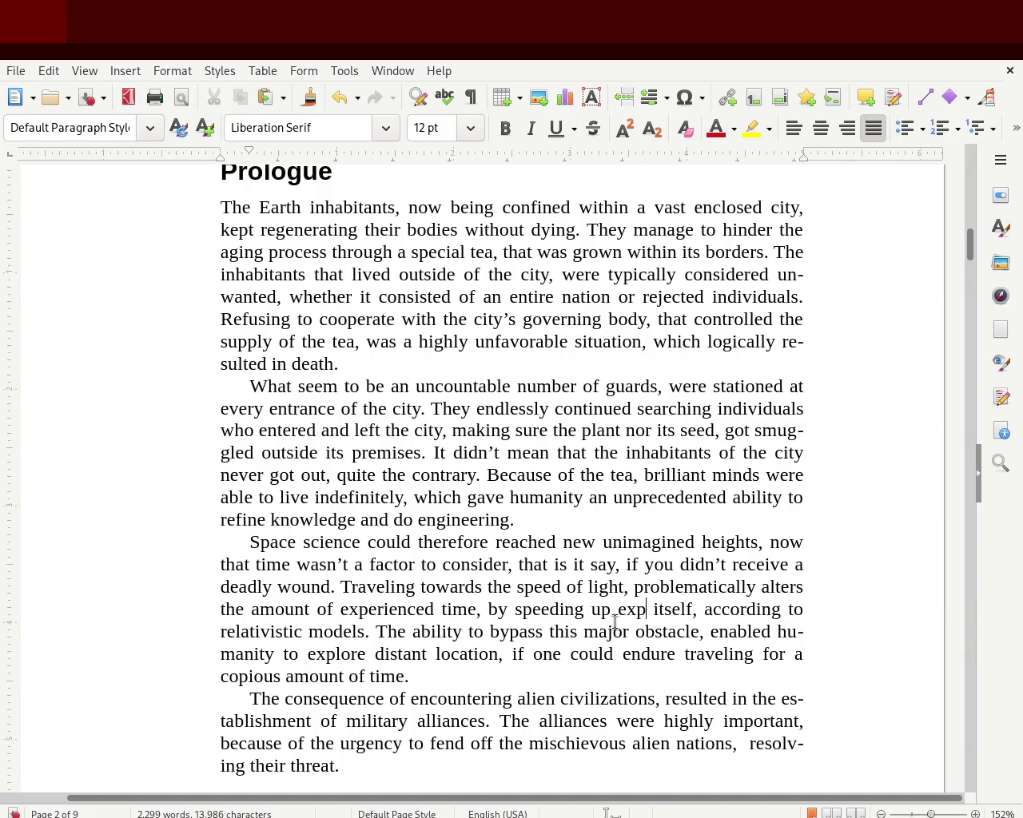
type("except for themselfs")
key("Delete")
key("Delete")
key("Delete")
key("Delete")
key("Delete")
key("Delete")
key("Delete")
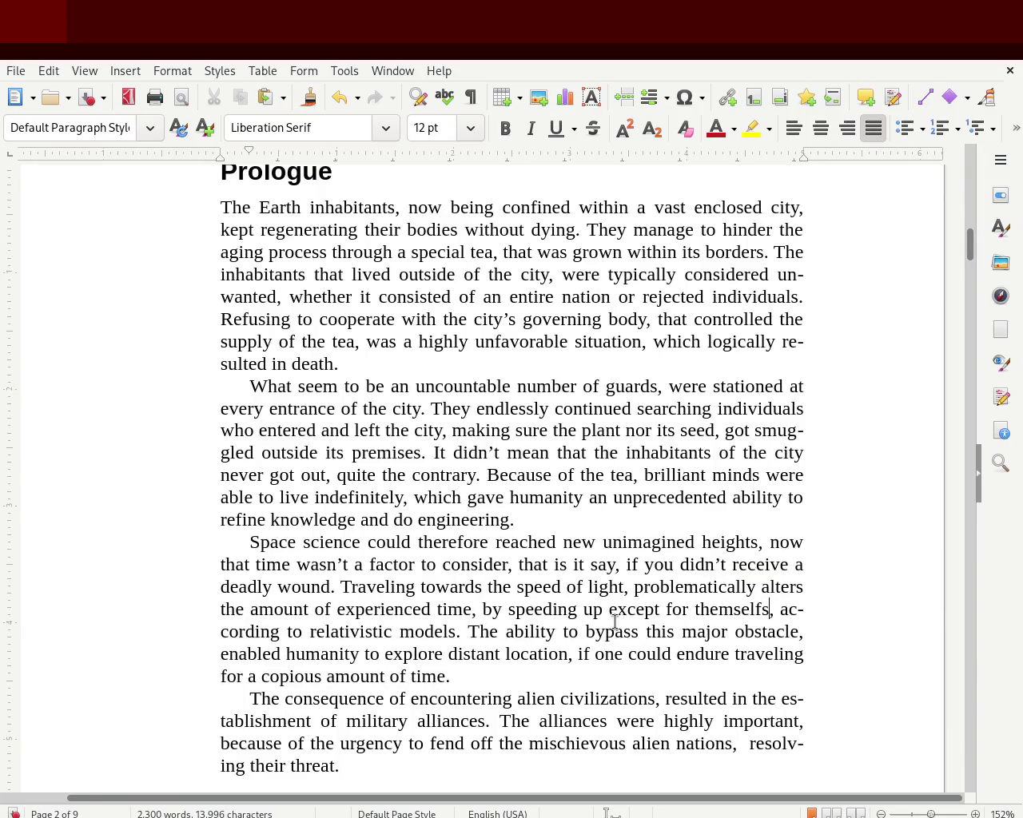
key("BackSpace")
key("BackSpace")
key("BackSpace")
key("BackSpace")
key("BackSpace")
key("BackSpace")
type("oneself")
Step: Insert 'the' before 'except'
left_click(863, 357)
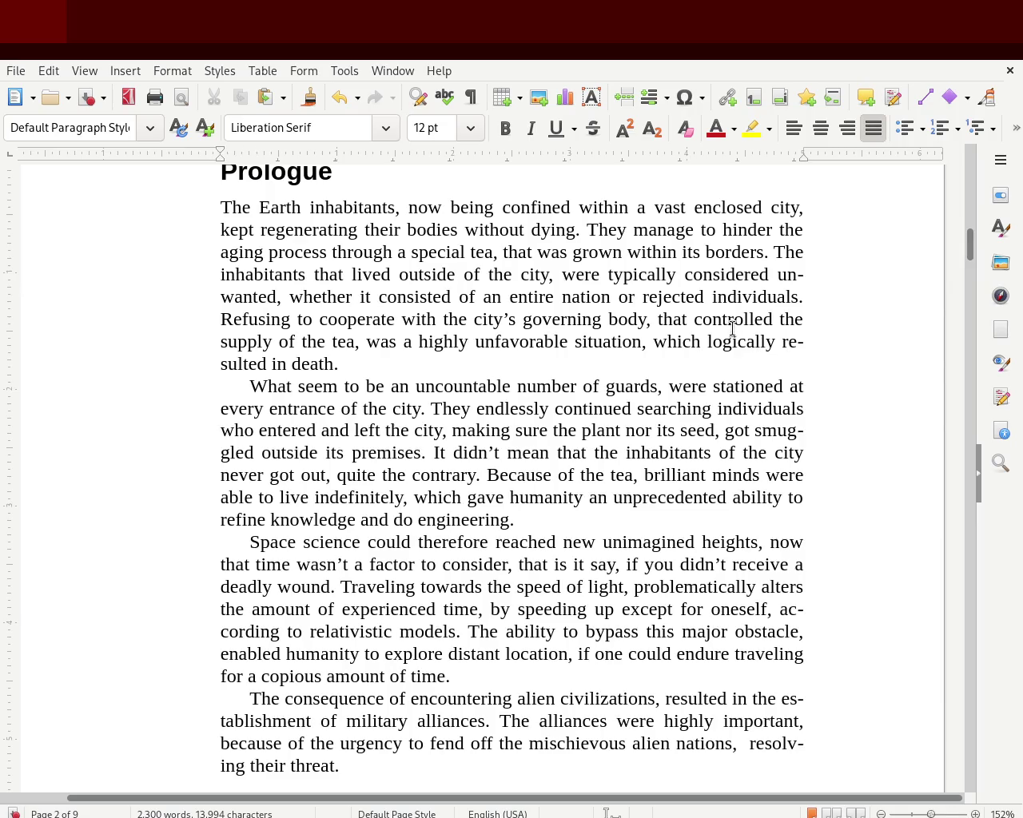
left_click(629, 608)
type("the e")
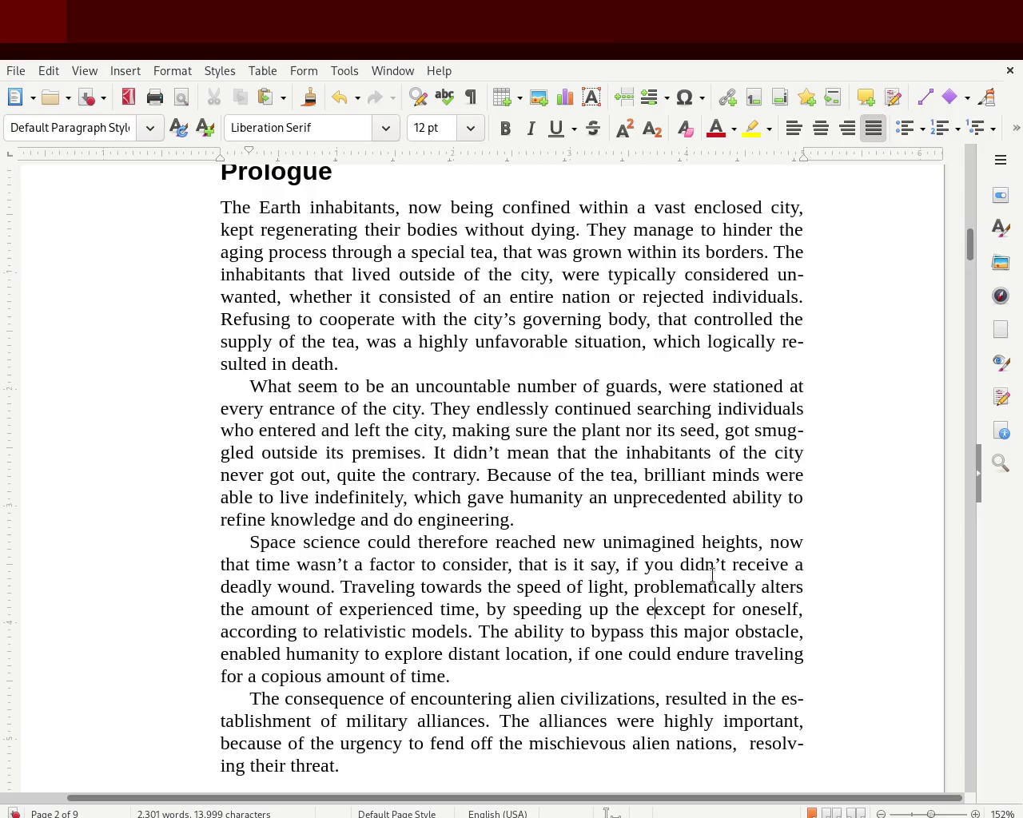
Step: Delete 'alters the amount of experienced time, by' and change 'speeding' to 'speeds'
mouse_move(757, 583)
left_mouse_down()
mouse_move(436, 611)
mouse_move(511, 611)
left_mouse_up()
key("Delete")
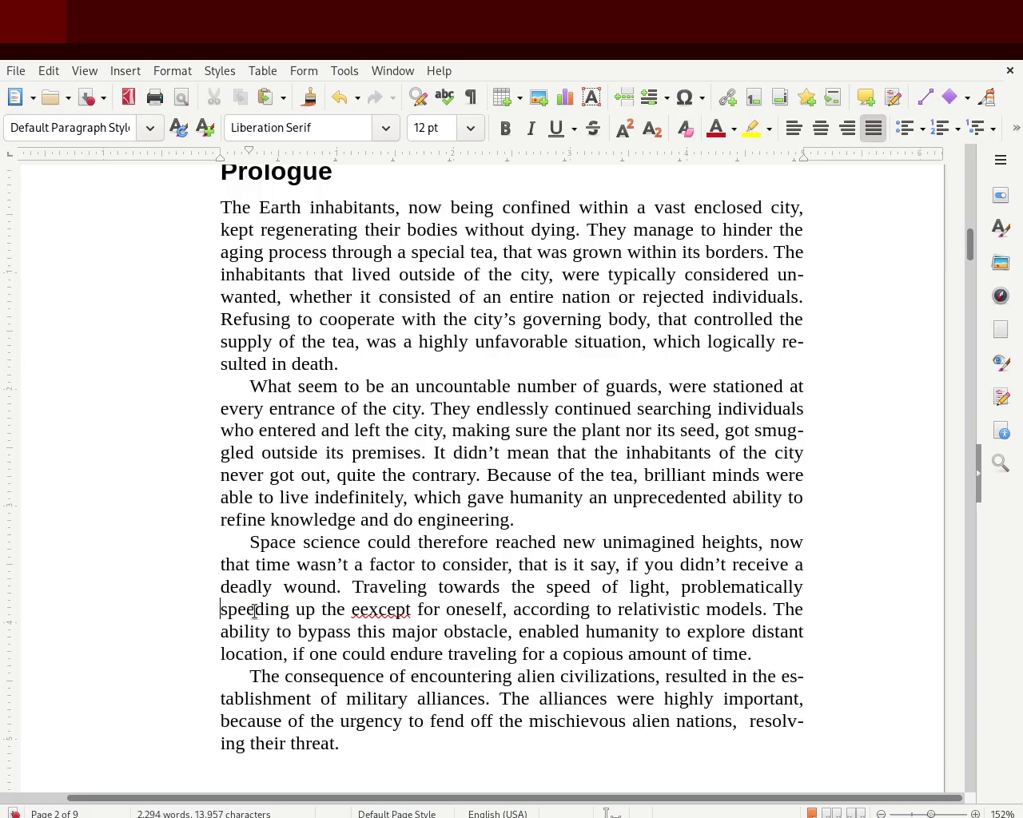
left_click(265, 609)
key("Delete")
key("Delete")
key("Delete")
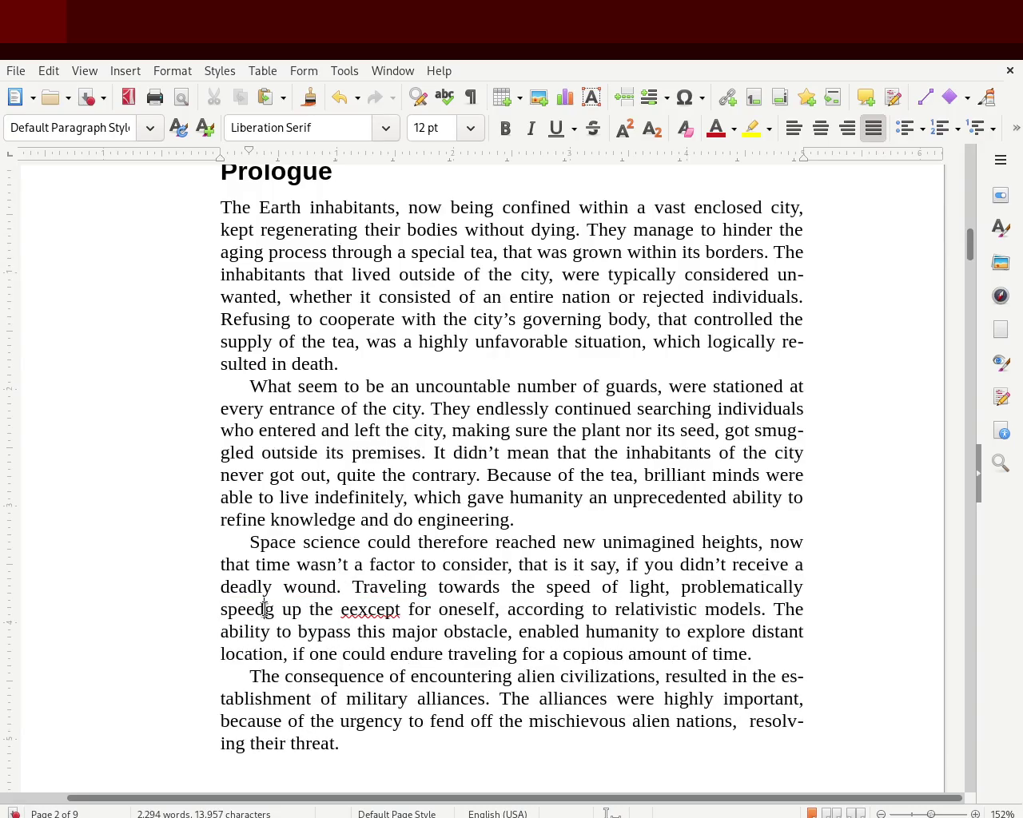
type("s")
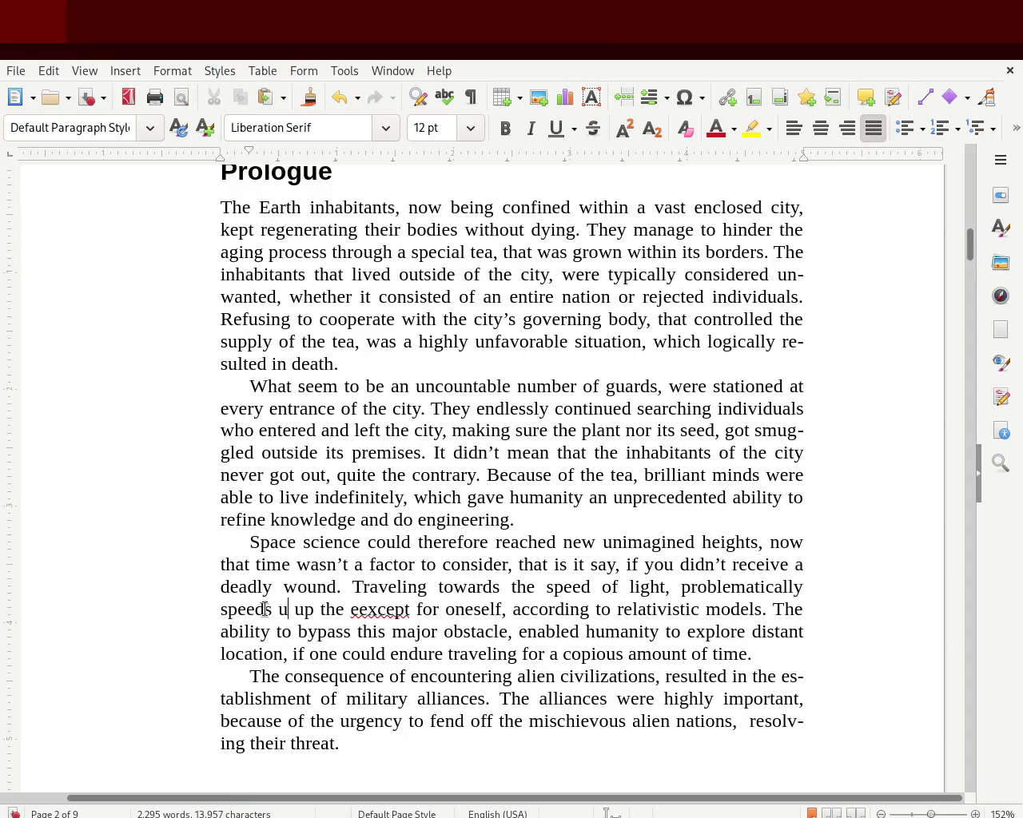
key("Return")
key("BackSpace")
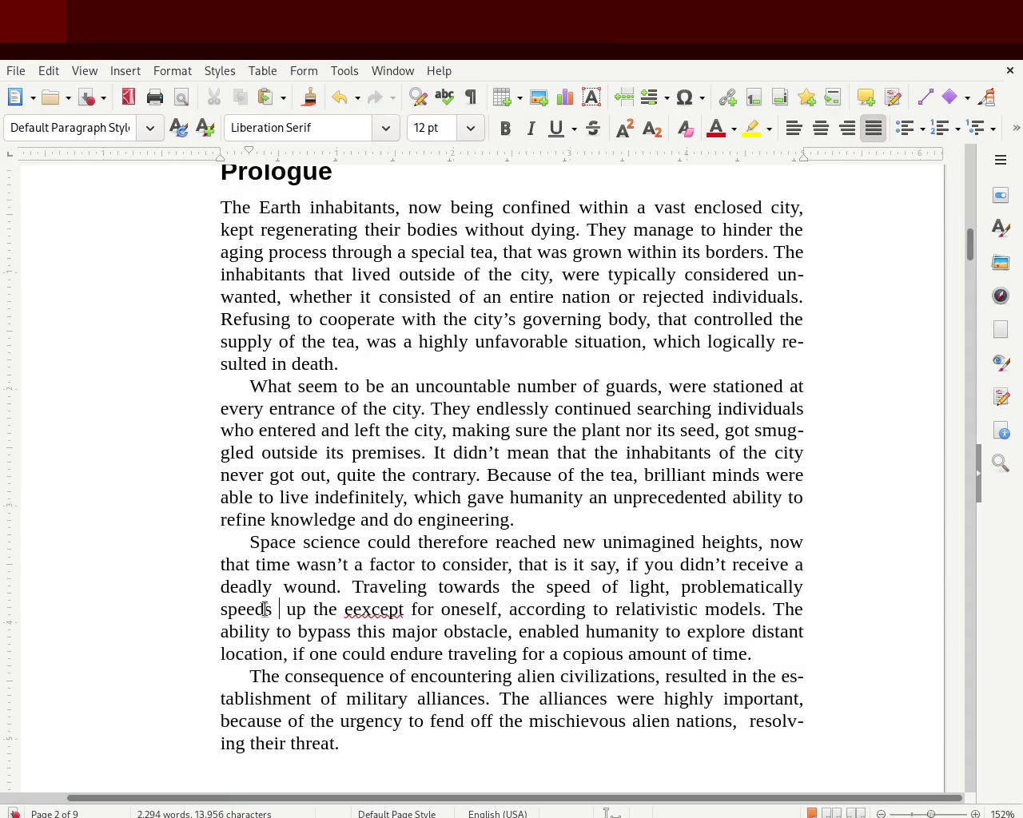
Step: Add 'the experienced time of the outside world,' after 'speeds up'
key("Right")
key("Right")
key("Right")
type("the expr")
key("BackSpace")
type("erience")
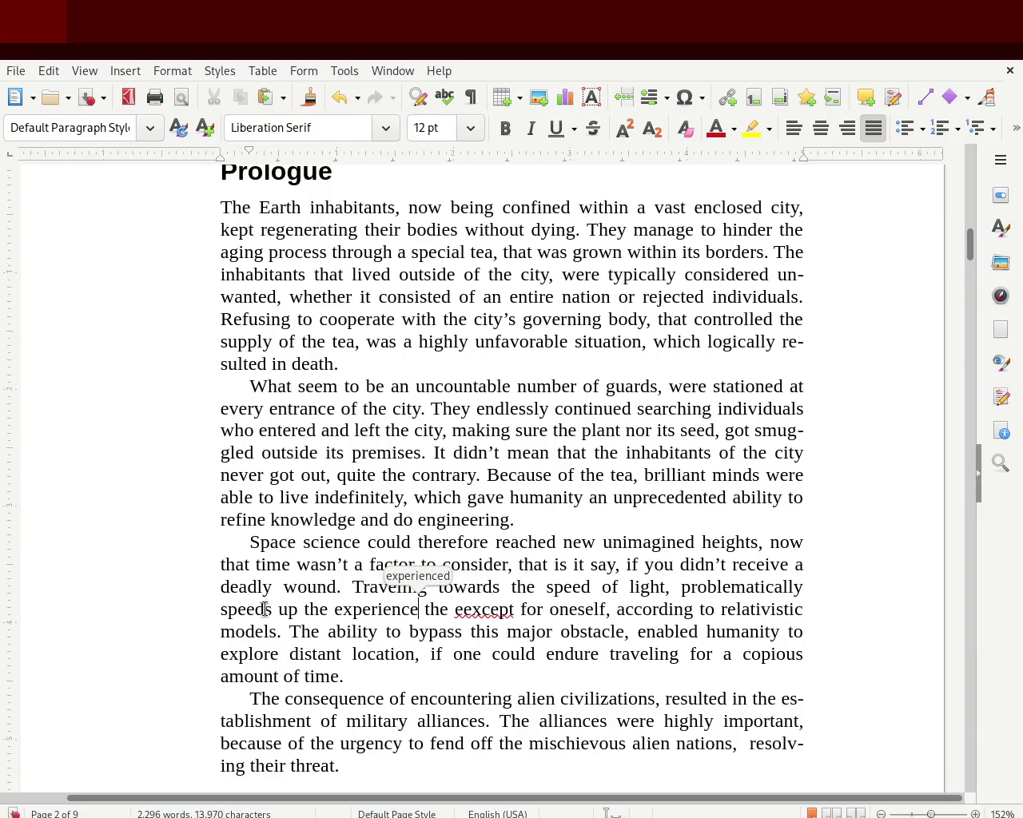
key("Return")
type("t")
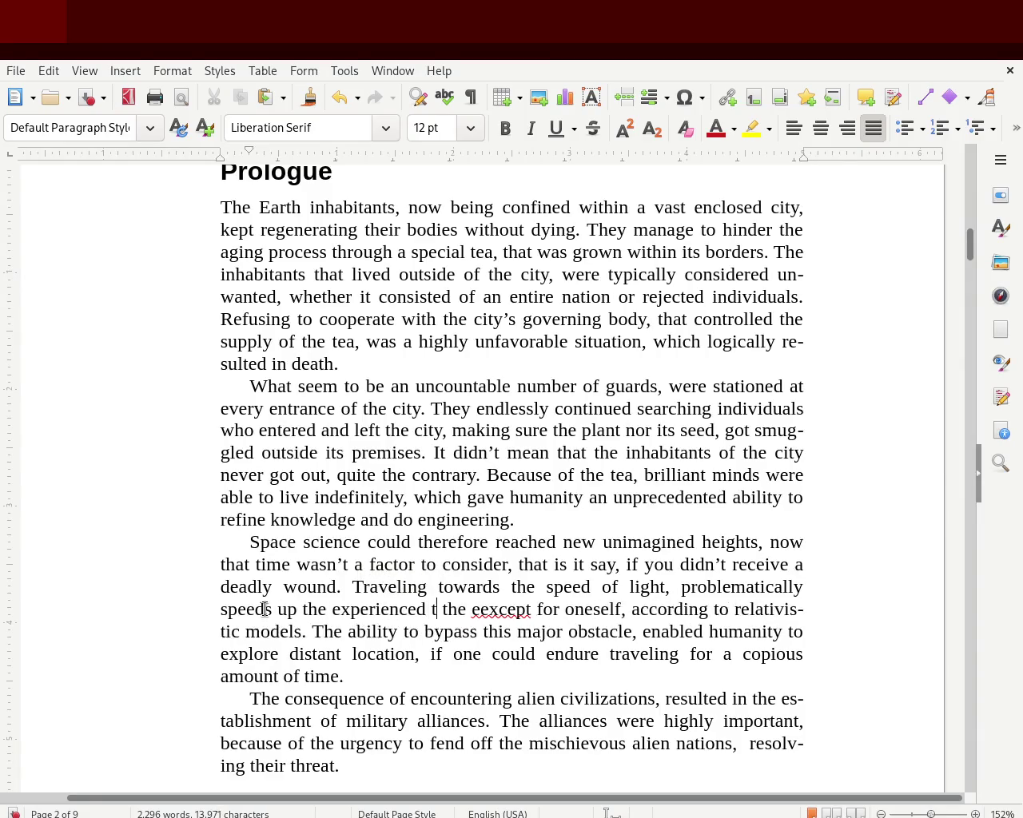
type("ime")
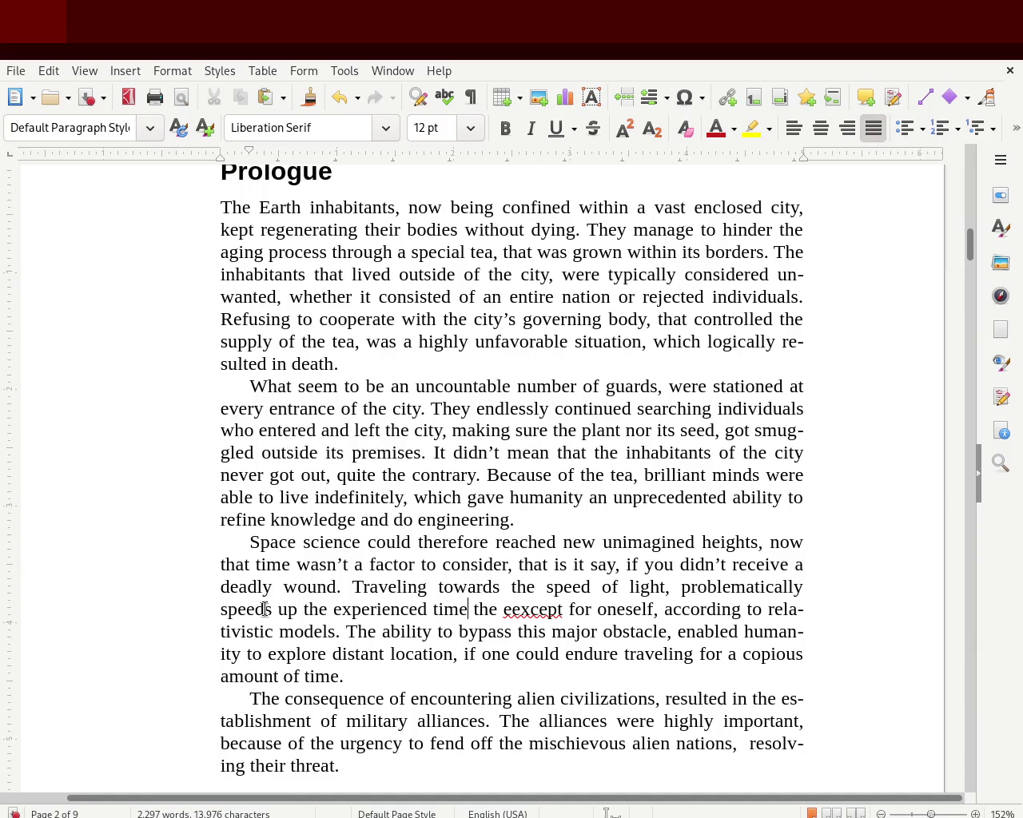
type(",")
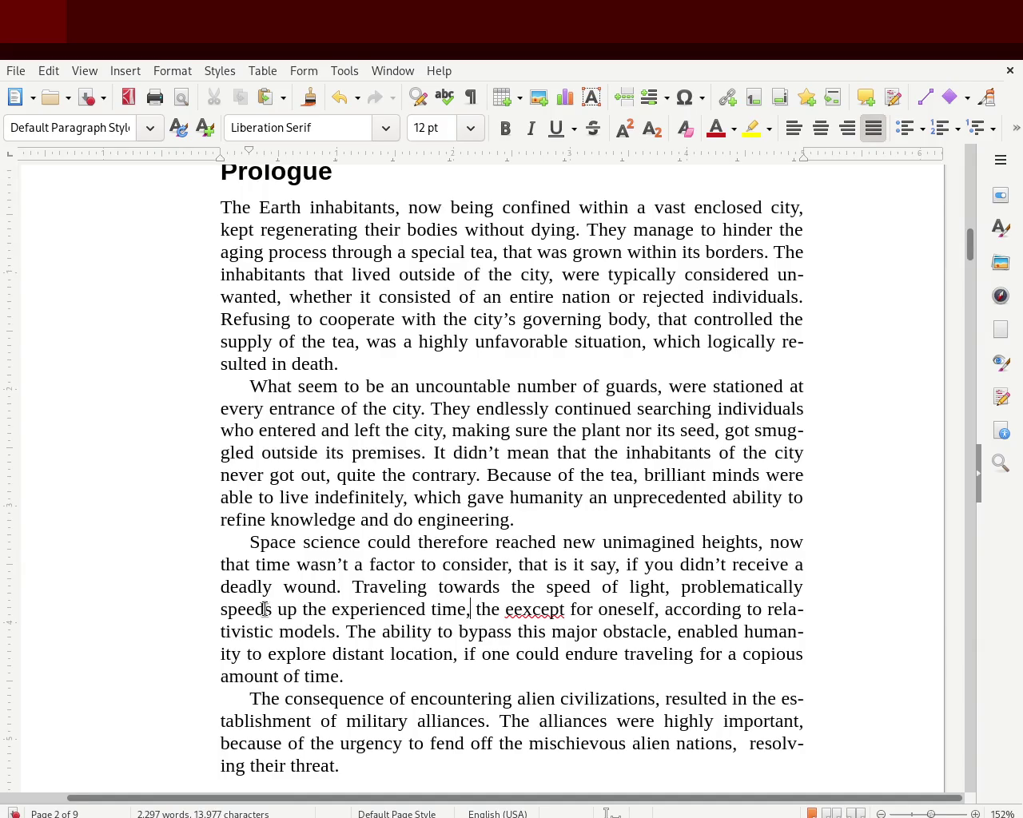
key("Left")
key("Left")
key("Left")
key("Left")
key("Right")
key("Right")
key("Right")
key("Right")
key("Left")
key("Left")
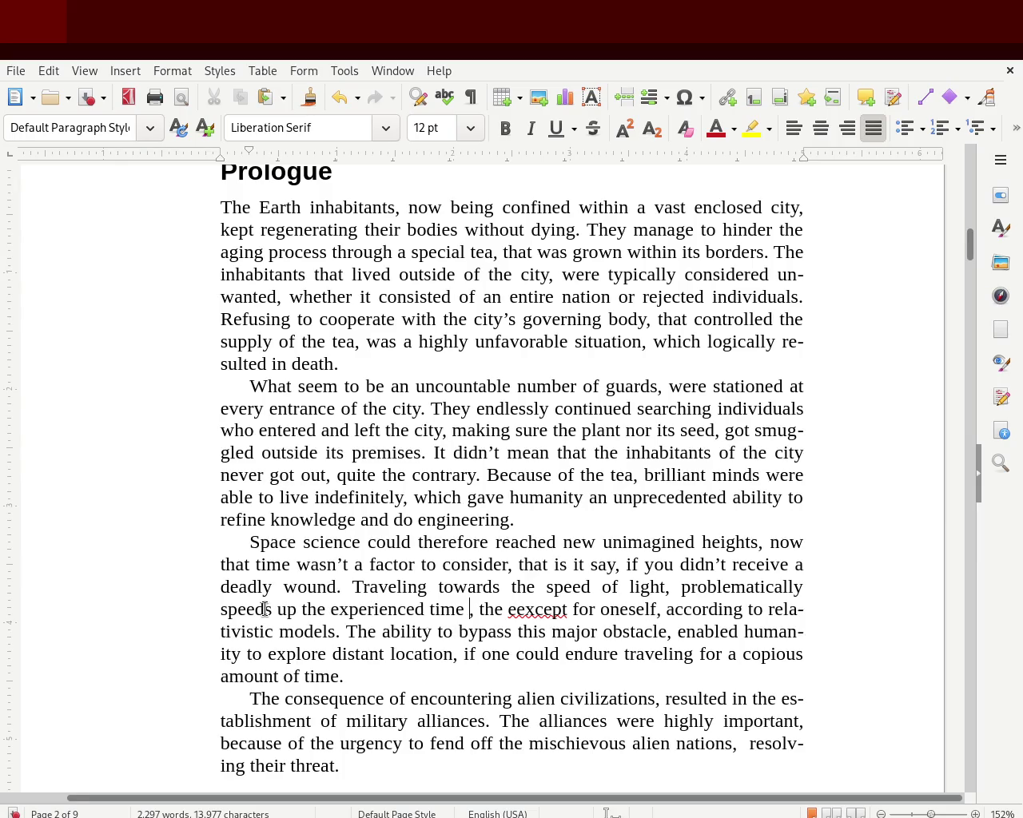
type("of the outsi")
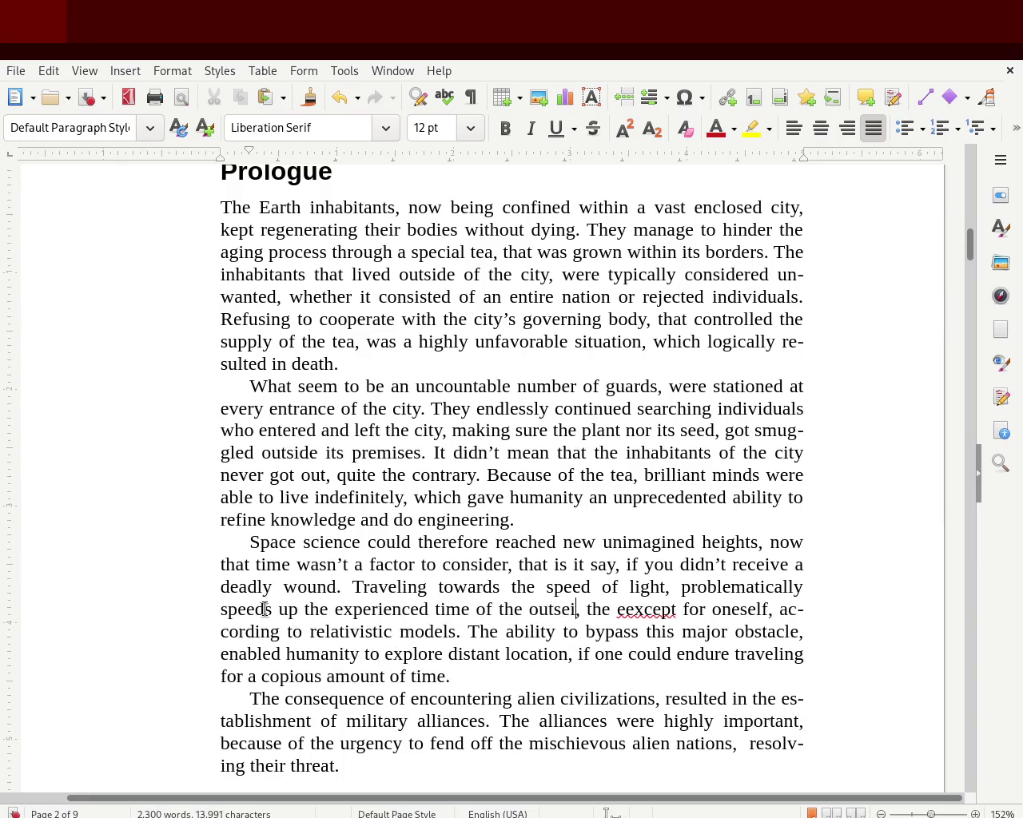
type("de wor")
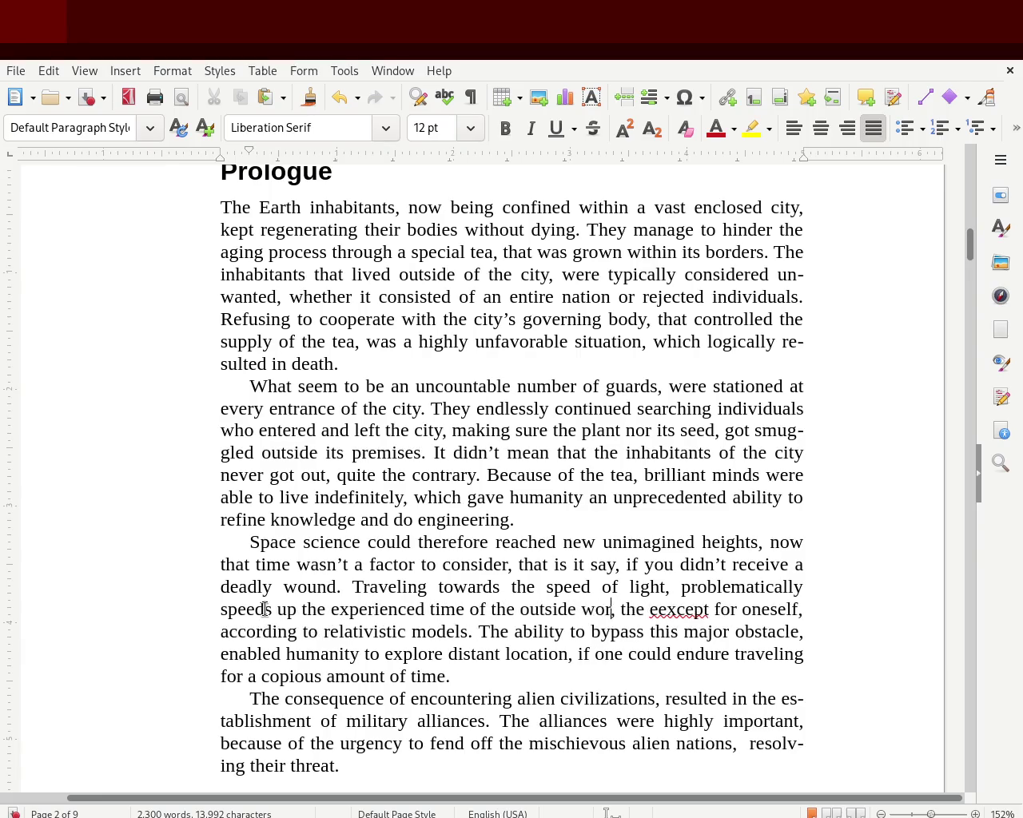
type("ld")
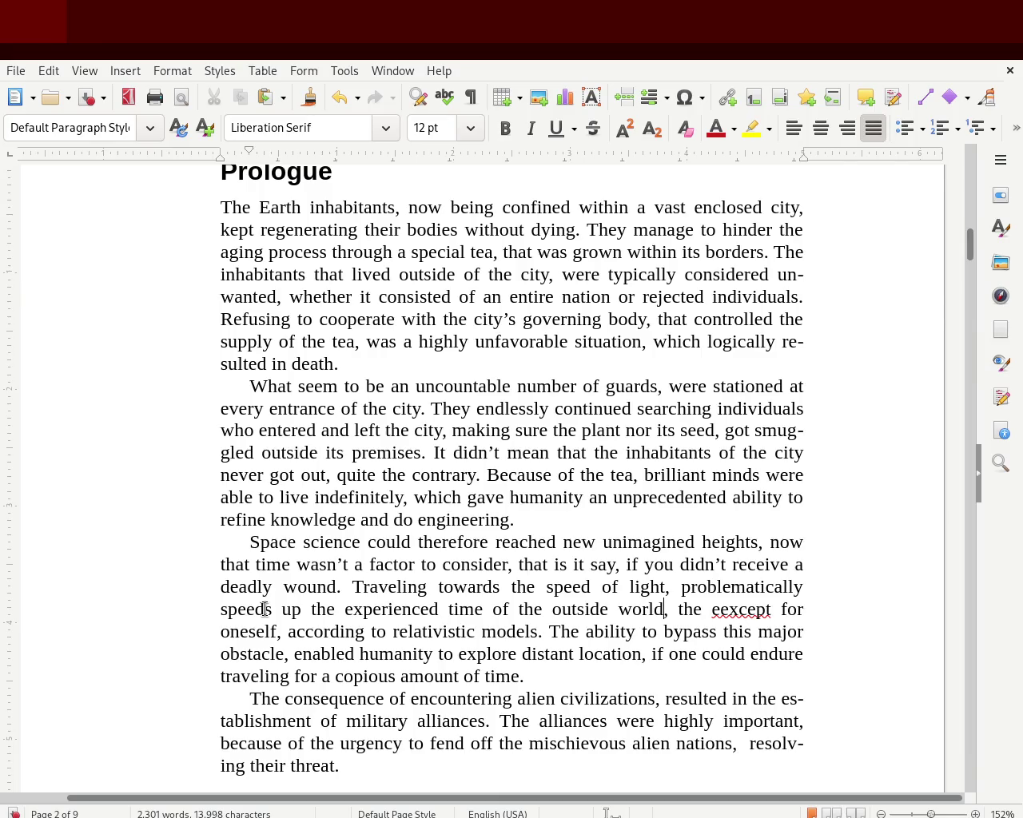
Step: Remove the stray 'the' and extra 'e' before 'except', then save the manuscript
key("Right")
key("Right")
key("Right")
key("Right")
key("Right")
key("Right")
key("Left")
key("Left")
key("Left")
key("Left")
key("Delete")
key("Delete")
key("Delete")
key("Delete")
key("Delete")
key("Right")
key("Right")
key("Right")
key("Right")
key("Right")
key("Right")
key("Right")
key("Right")
key("Right")
key("Right")
key("Right")
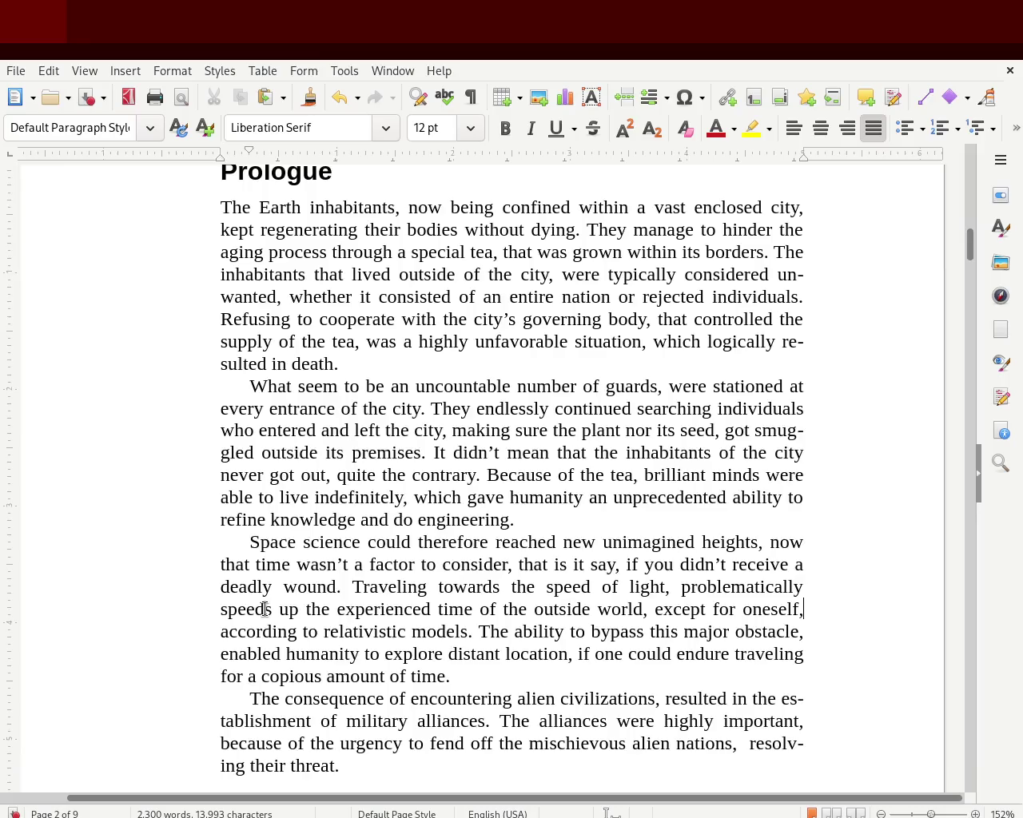
key("ctrl+s")
Step: Replace 'of the' after 'time' with 'fo'
key("Left")
left_click_drag(471, 611, 525, 609)
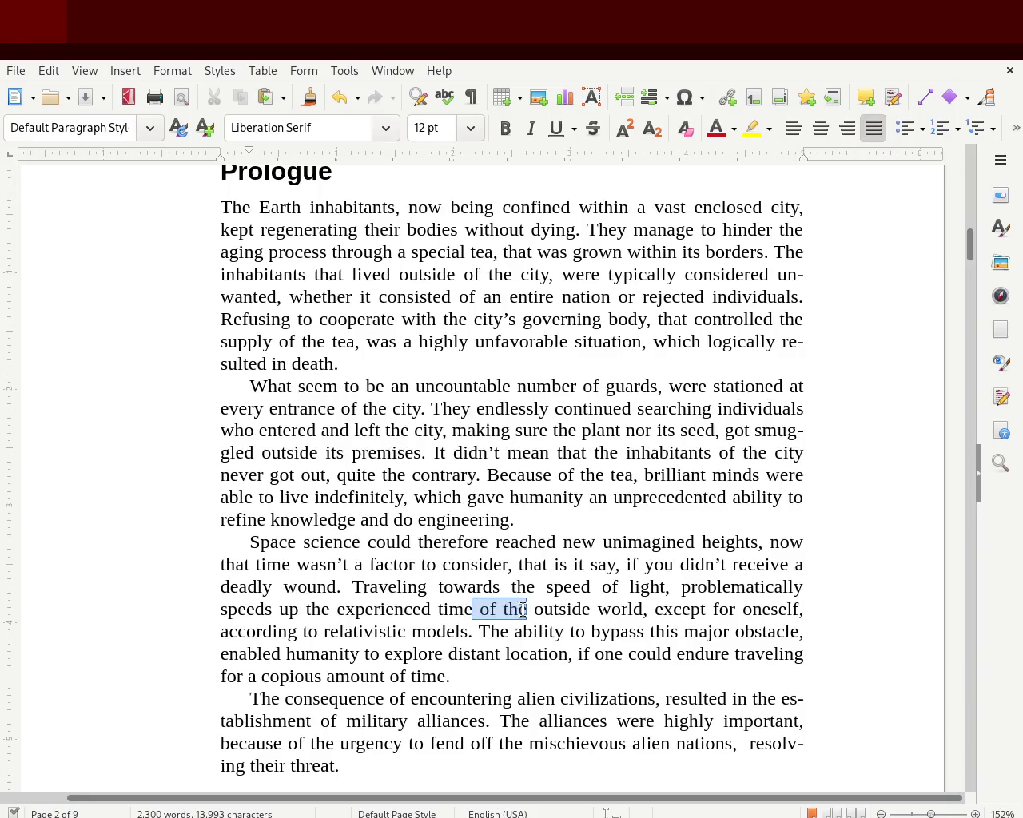
type("for")
key("BackSpace")
key("BackSpace")
key("BackSpace")
type("fo")
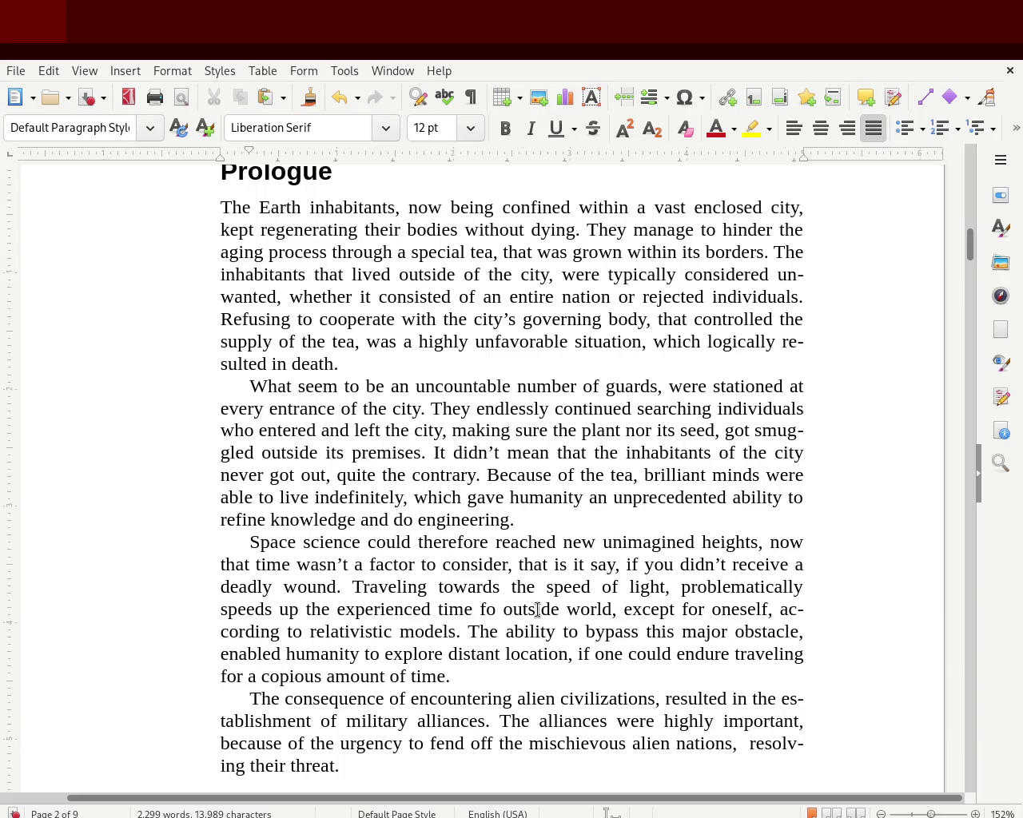
key("Right")
key("Right")
key("Right")
key("Right")
key("Right")
key("Right")
Step: Change 'fo' to 'for' so the line reads 'experienced time for outside world'
scroll(969, 260, "down", 5)
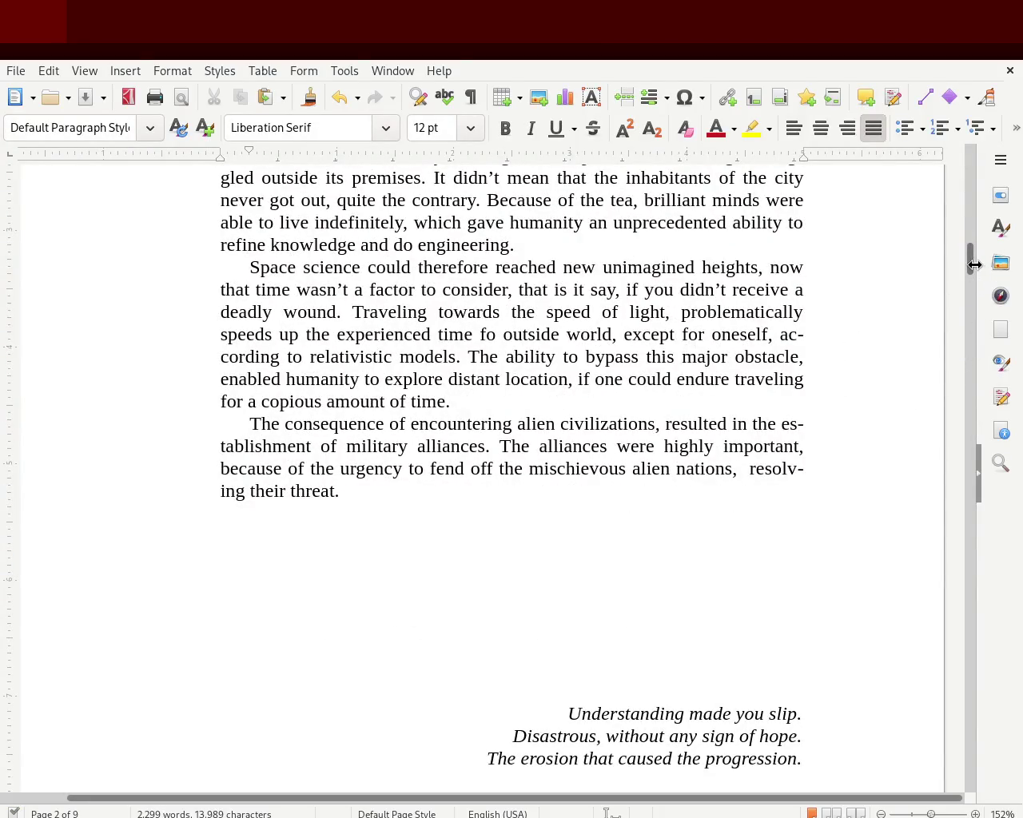
mouse_move(969, 268)
left_mouse_down()
mouse_move(972, 244)
mouse_move(972, 255)
left_mouse_up()
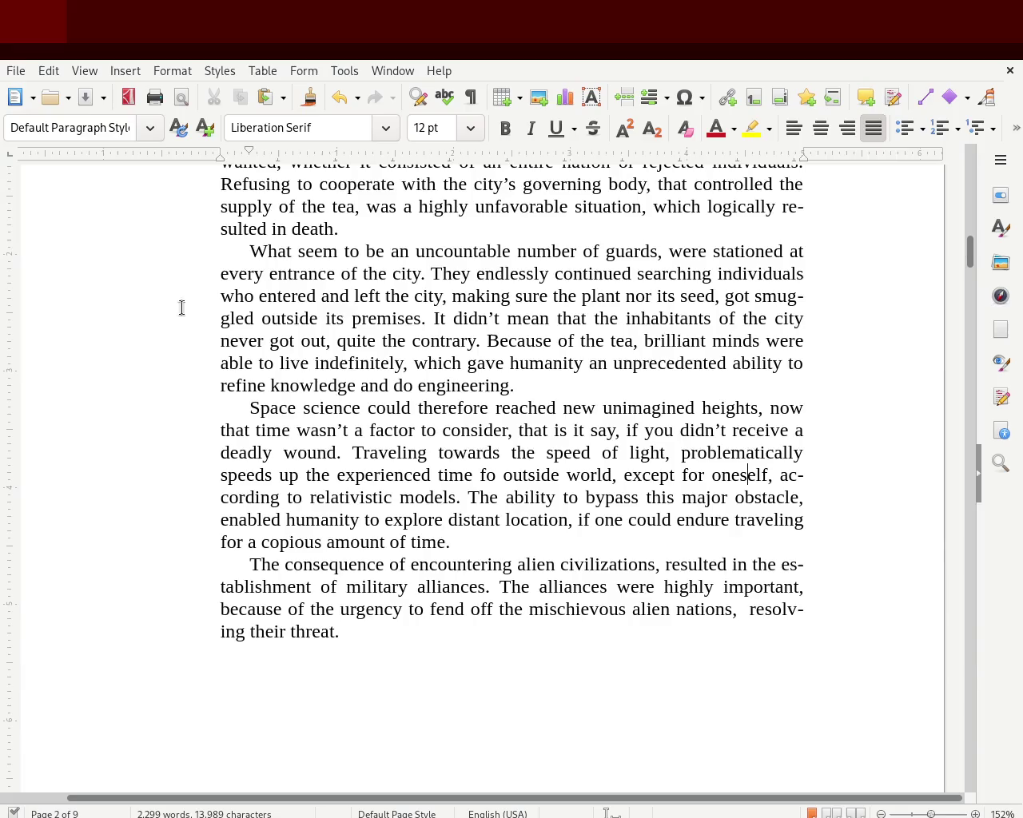
left_click(494, 474)
type("r")
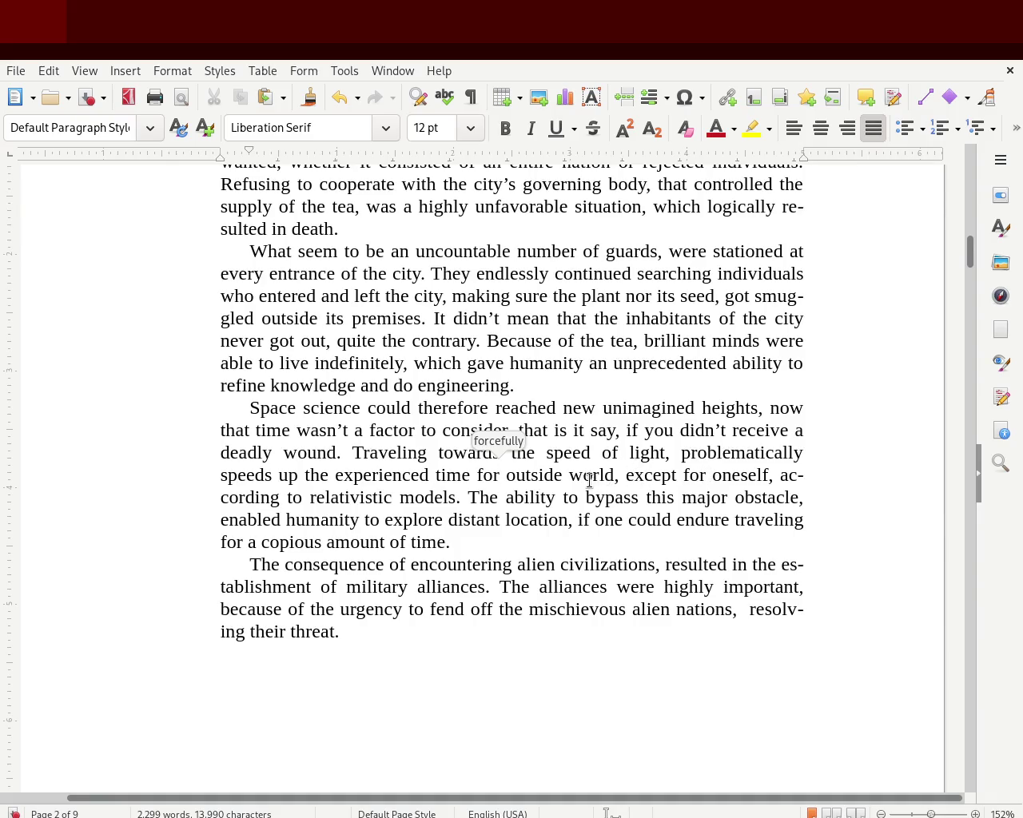
mouse_move(625, 476)
left_mouse_down()
mouse_move(393, 493)
mouse_move(210, 474)
left_mouse_up()
left_click(424, 483)
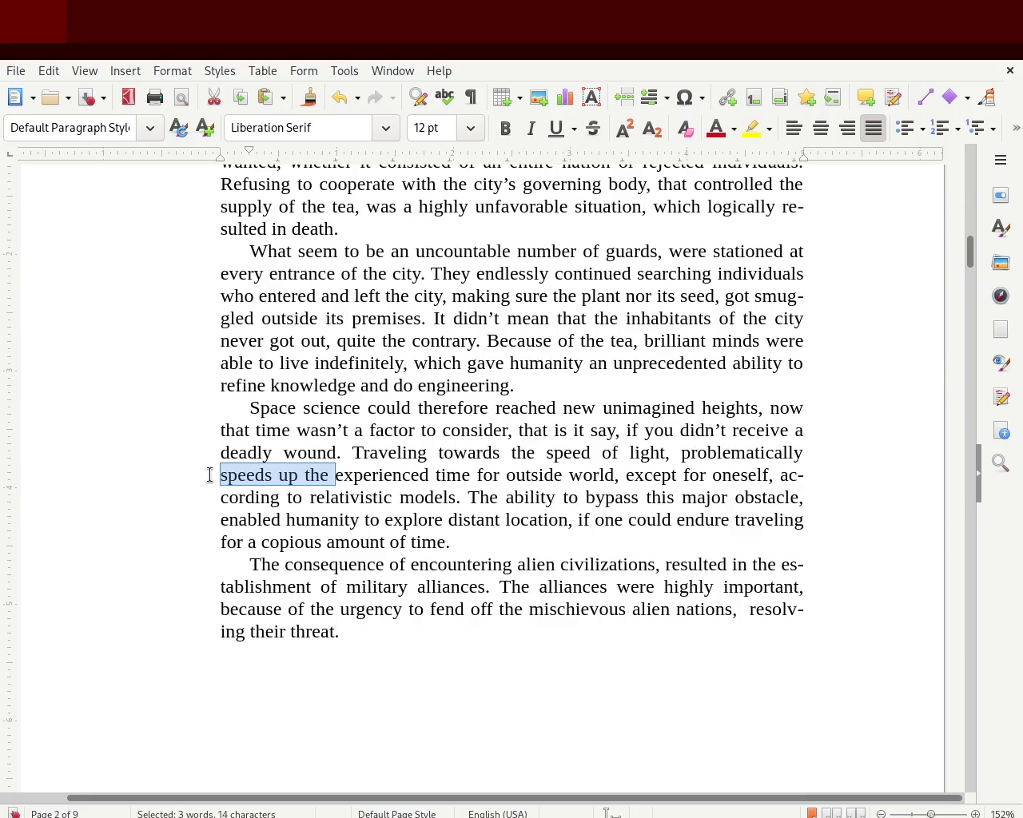
left_click(393, 524)
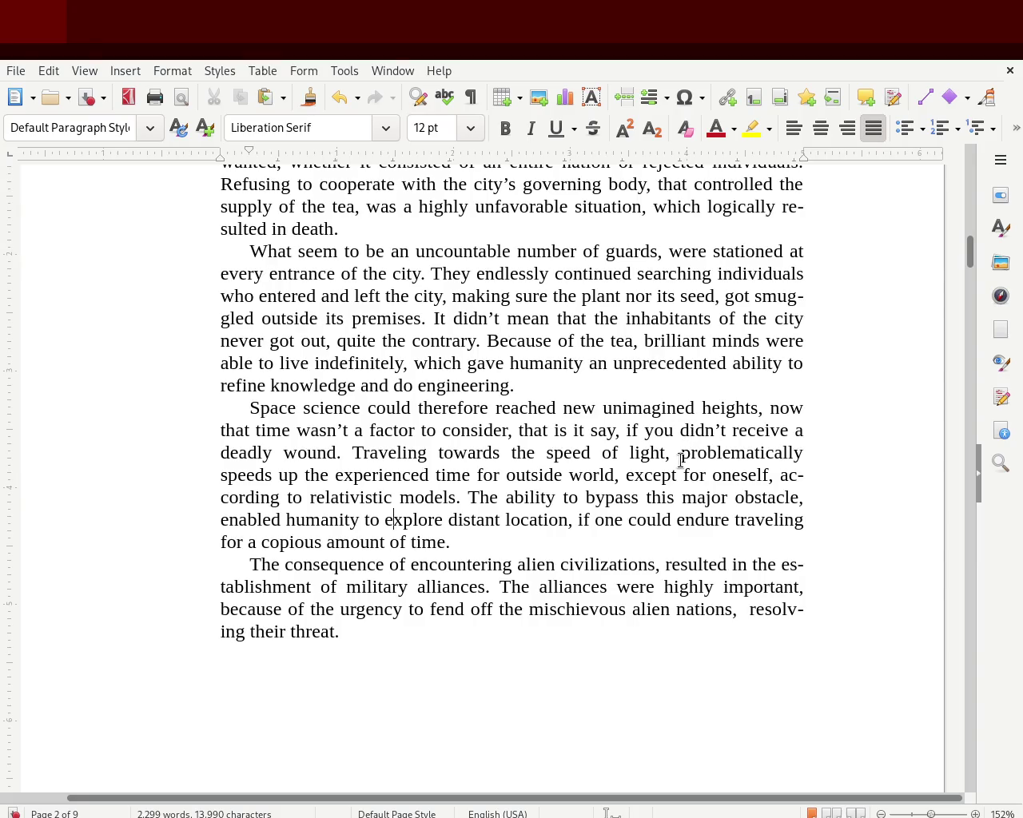
left_click(410, 565)
Step: Insert 'finally' before 'encountering alien civilizations' in the Prologue's closing paragraph
type("finally")
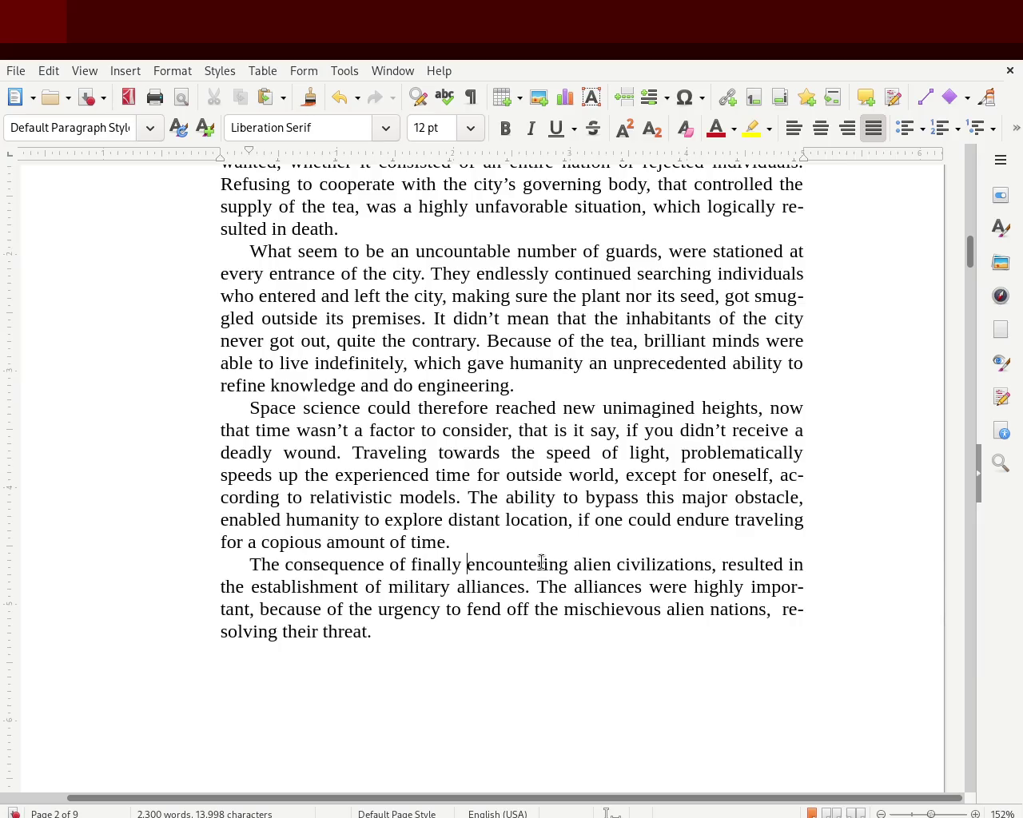
left_click(368, 631)
type("as s")
key("BackSpace")
key("BackSpace")
key("BackSpace")
key("BackSpace")
key("BackSpace")
left_click_drag(973, 239, 976, 248)
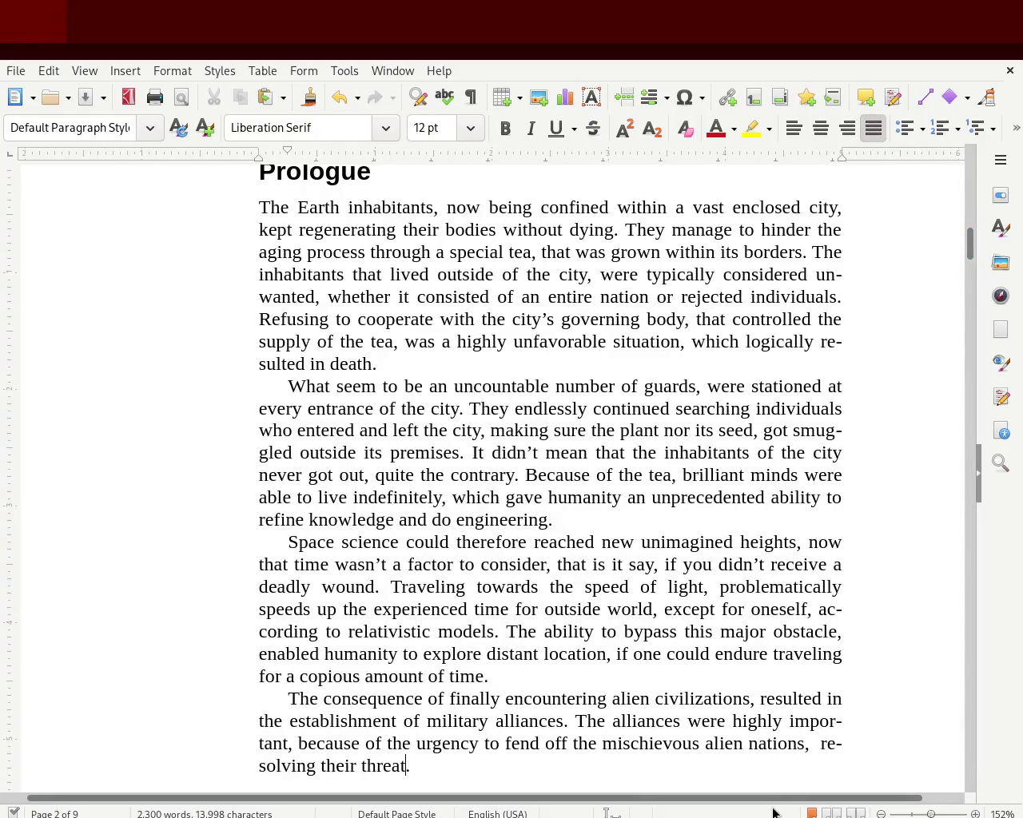
left_click_drag(787, 799, 860, 802)
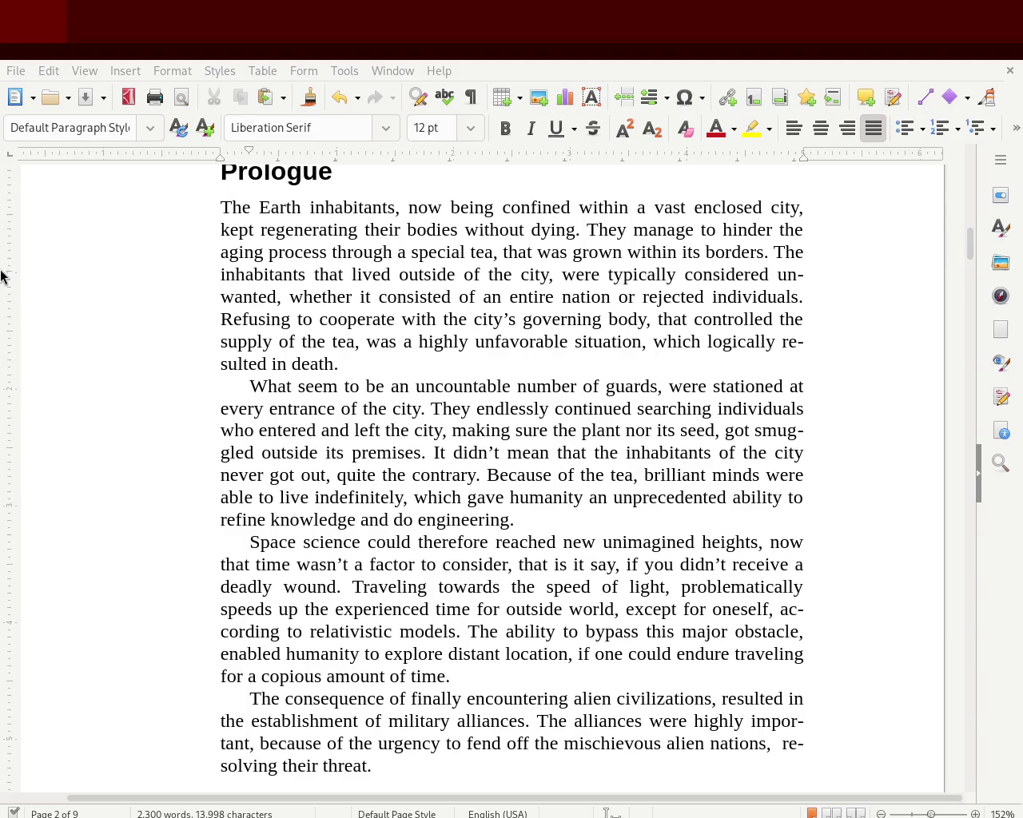
left_click(354, 316)
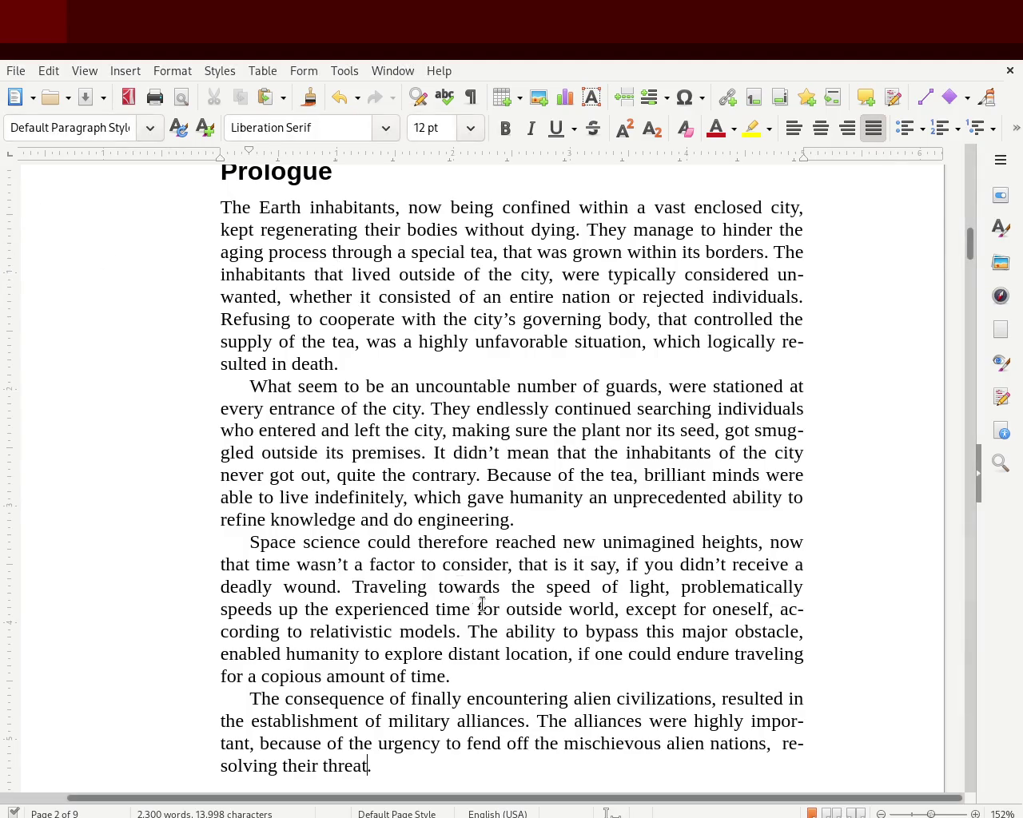
Step: Append 'and be able to return home. it will hold true,' after 'location', dropping 'will'
left_click(568, 654)
type("and ")
type("be able to r")
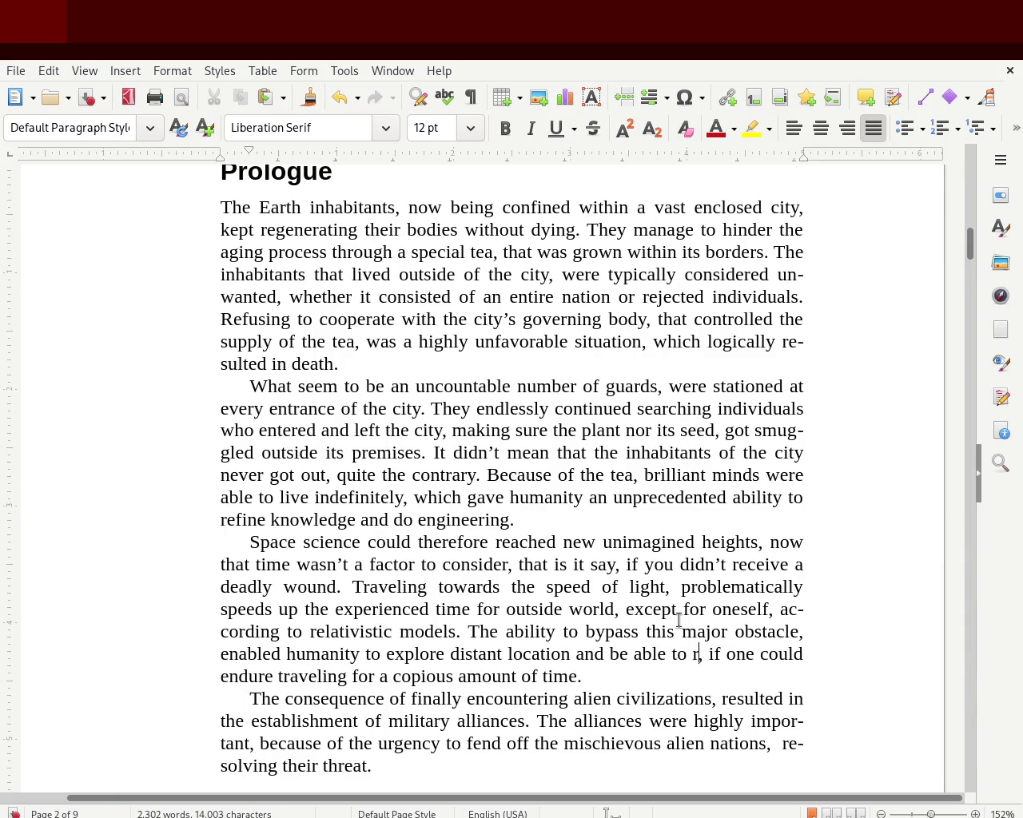
type("eturn home.")
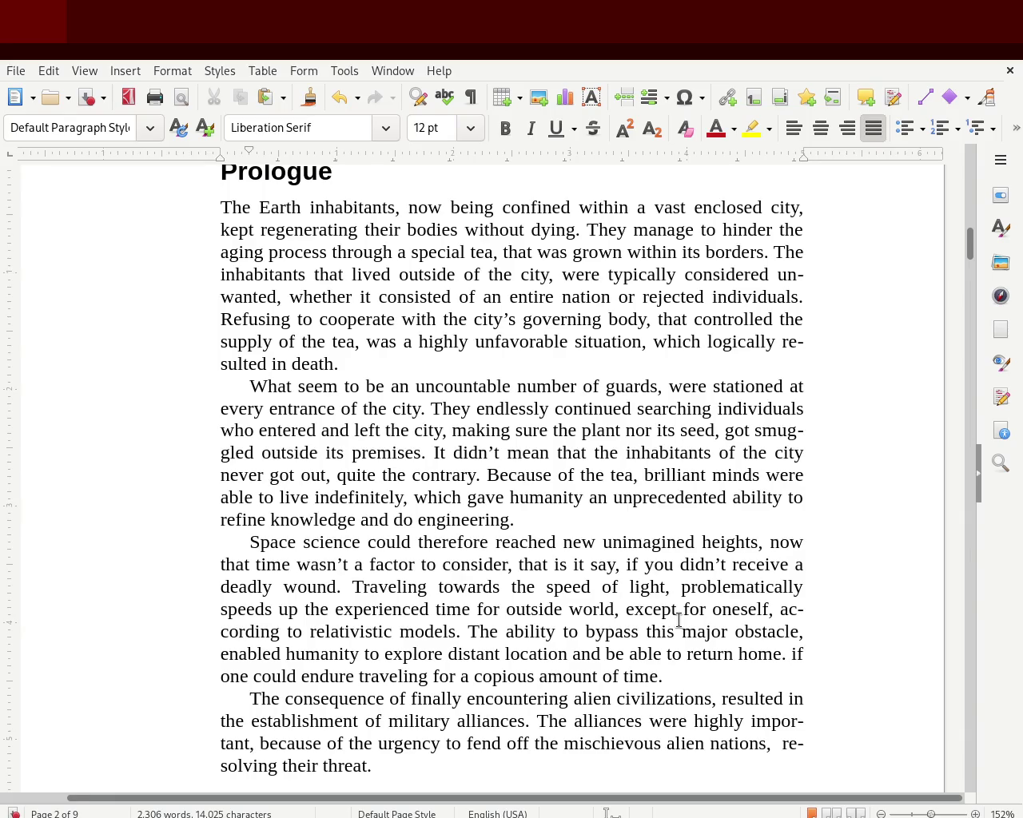
type(" it will hold ")
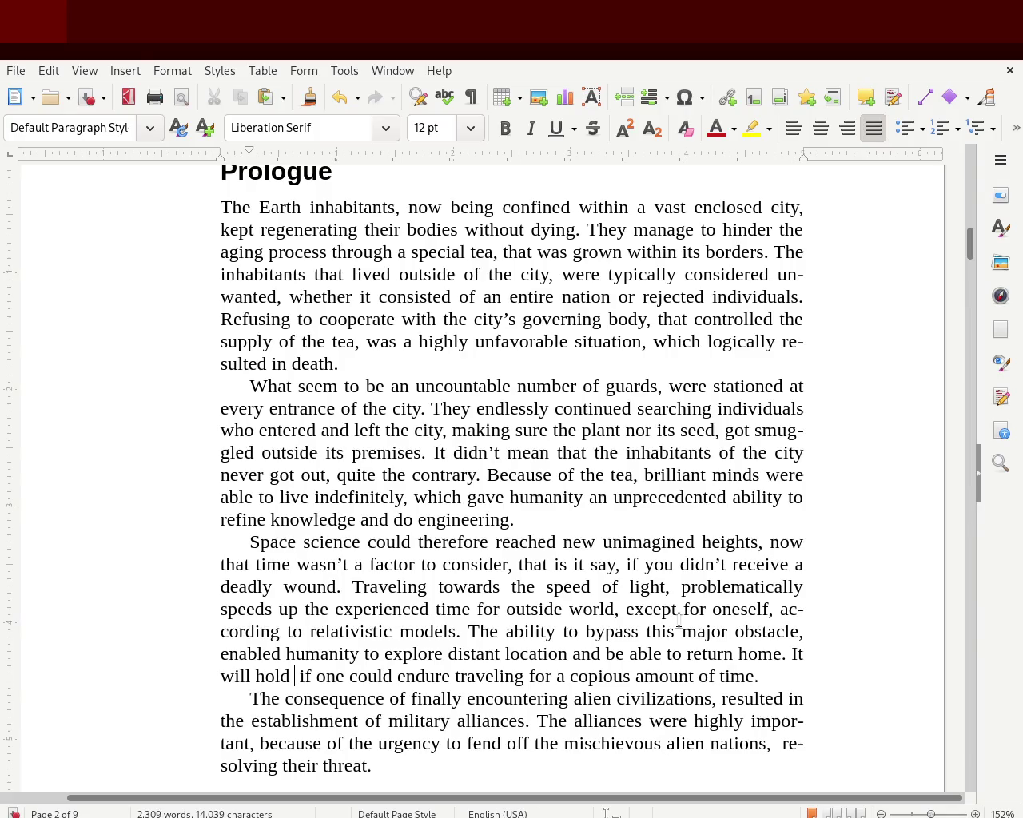
type("true,")
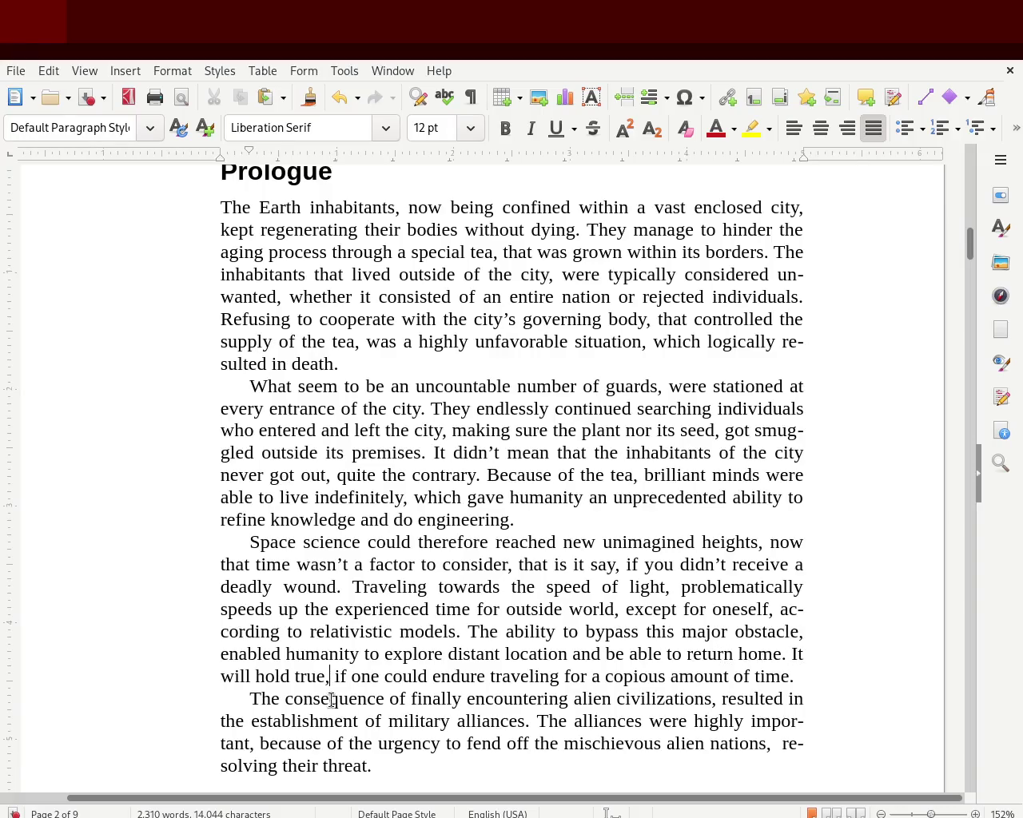
double_click(238, 675)
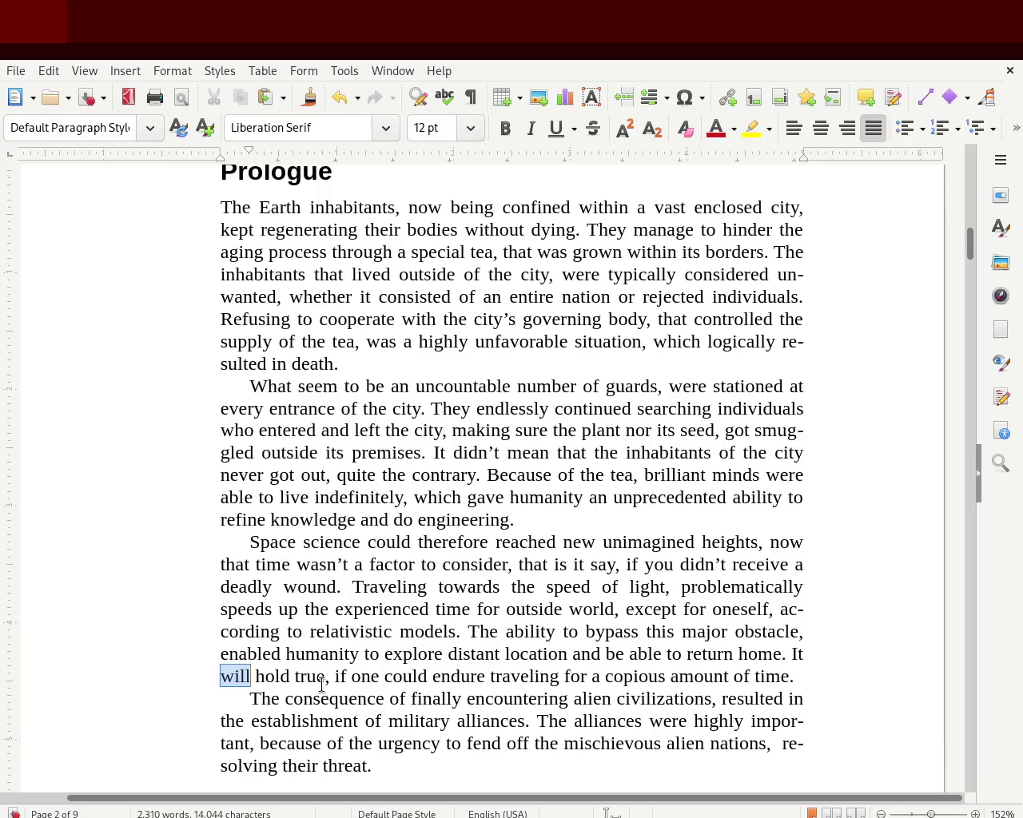
key("Delete")
Step: Change 'hold' to 'holds', add 'only' after 'true,', and save
key("Right")
key("Right")
key("Right")
key("Right")
key("Right")
type("s")
key("Left")
key("Left")
key("Delete")
key("Right")
type("s")
key("Right")
key("Right")
key("Right")
key("Right")
key("Right")
key("Right")
type("o")
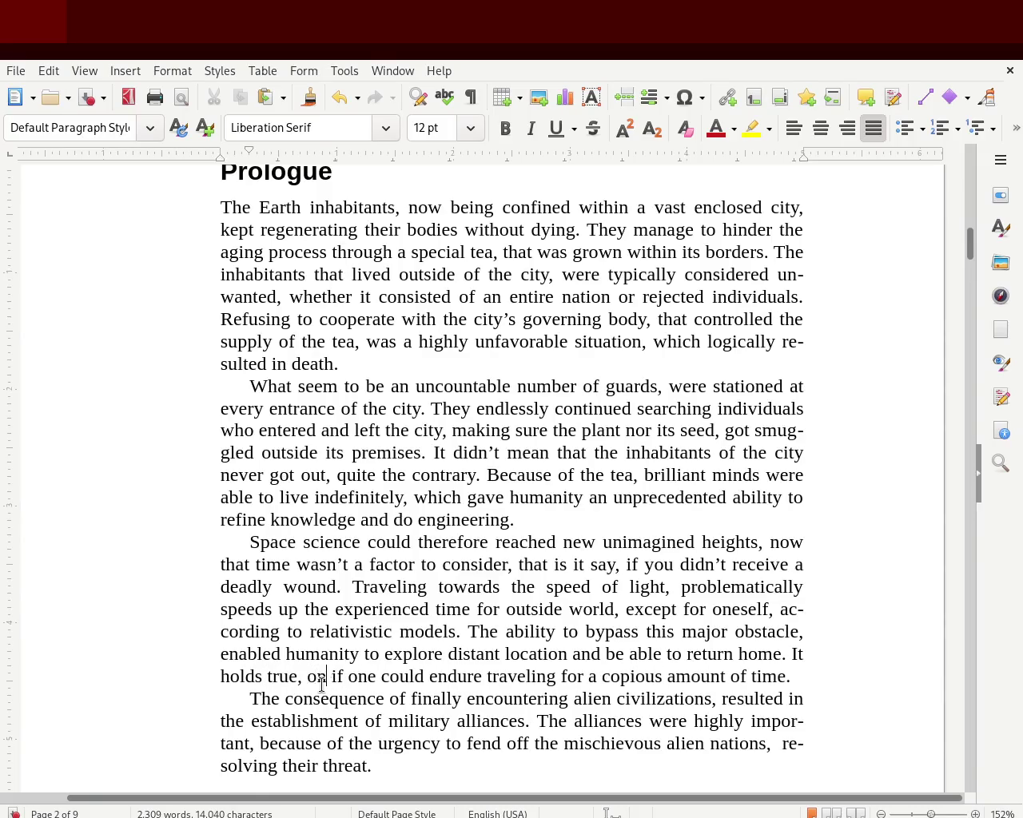
type("nly")
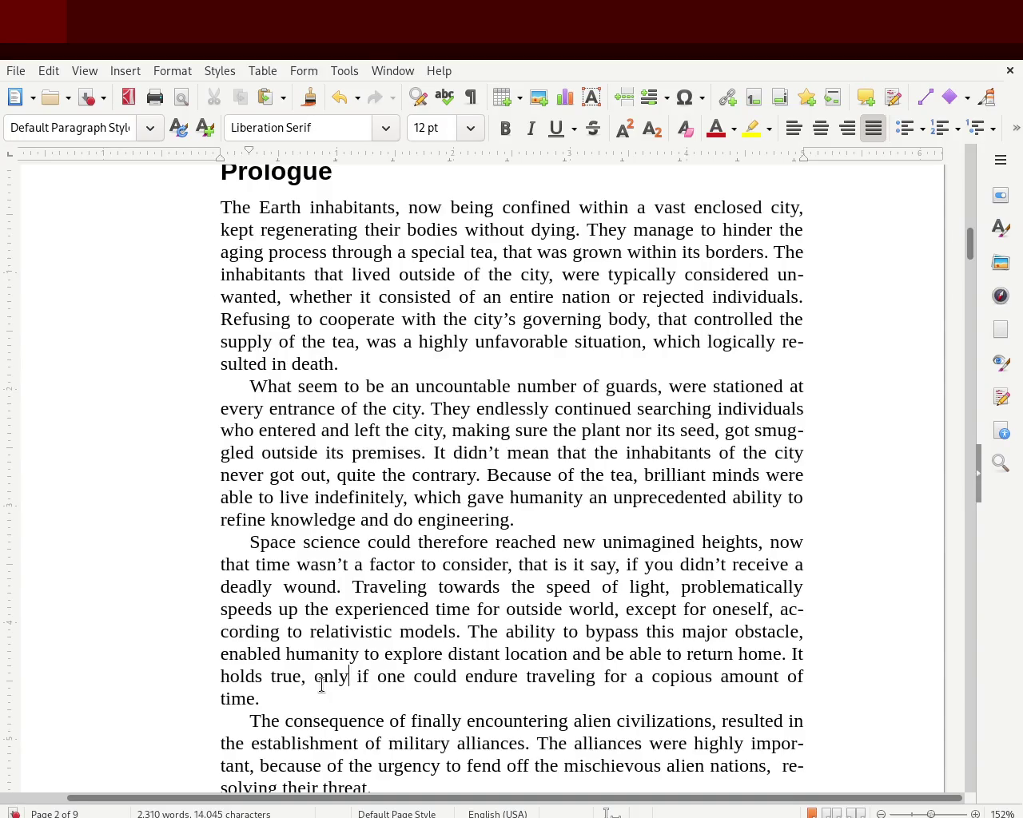
key("ctrl+s")
Step: Rewrite the clause after 'location' as ', while aslo be ablo to renturn hom'
left_click_drag(965, 245, 965, 251)
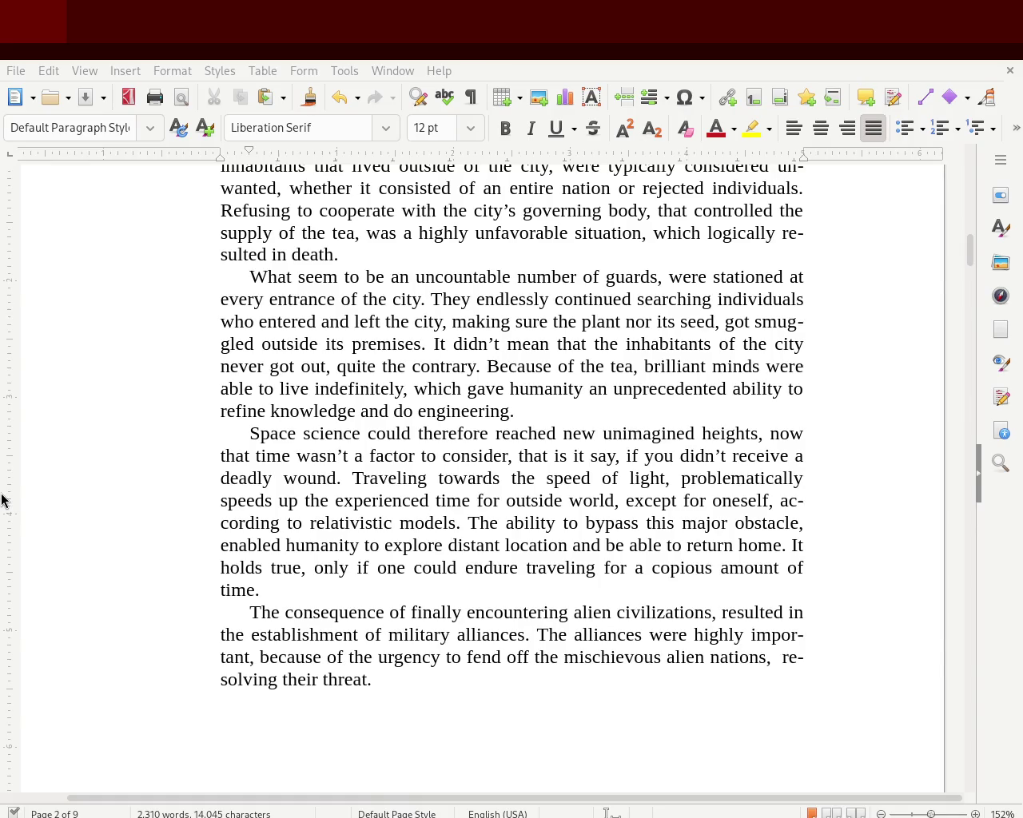
left_click(624, 545)
type("aslo a")
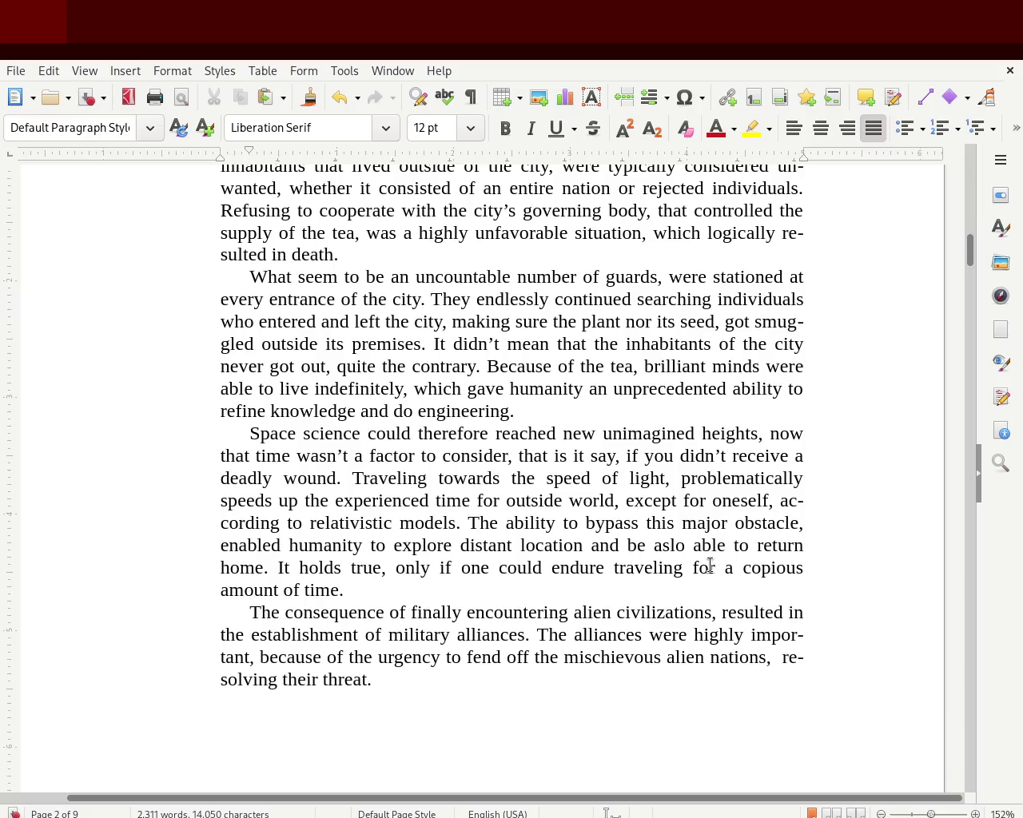
type(" be")
key("Delete")
key("Delete")
key("Delete")
key("Delete")
key("Delete")
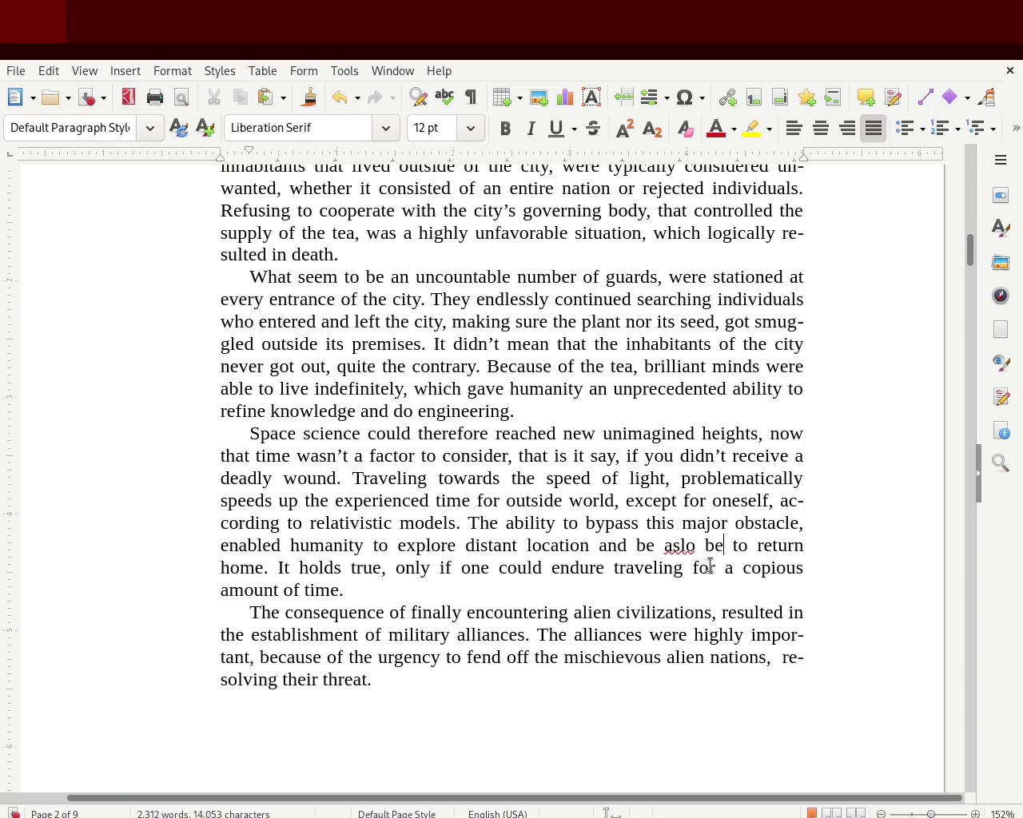
key("Delete")
double_click(673, 545)
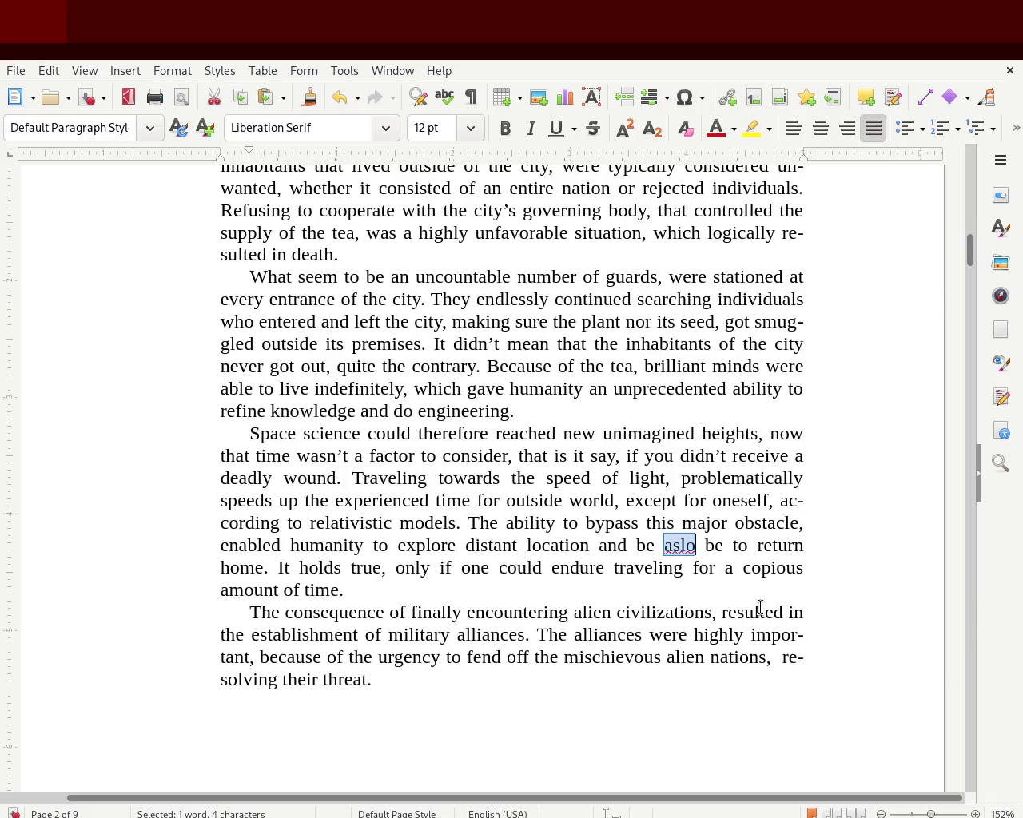
key("BackSpace")
key("BackSpace")
key("BackSpace")
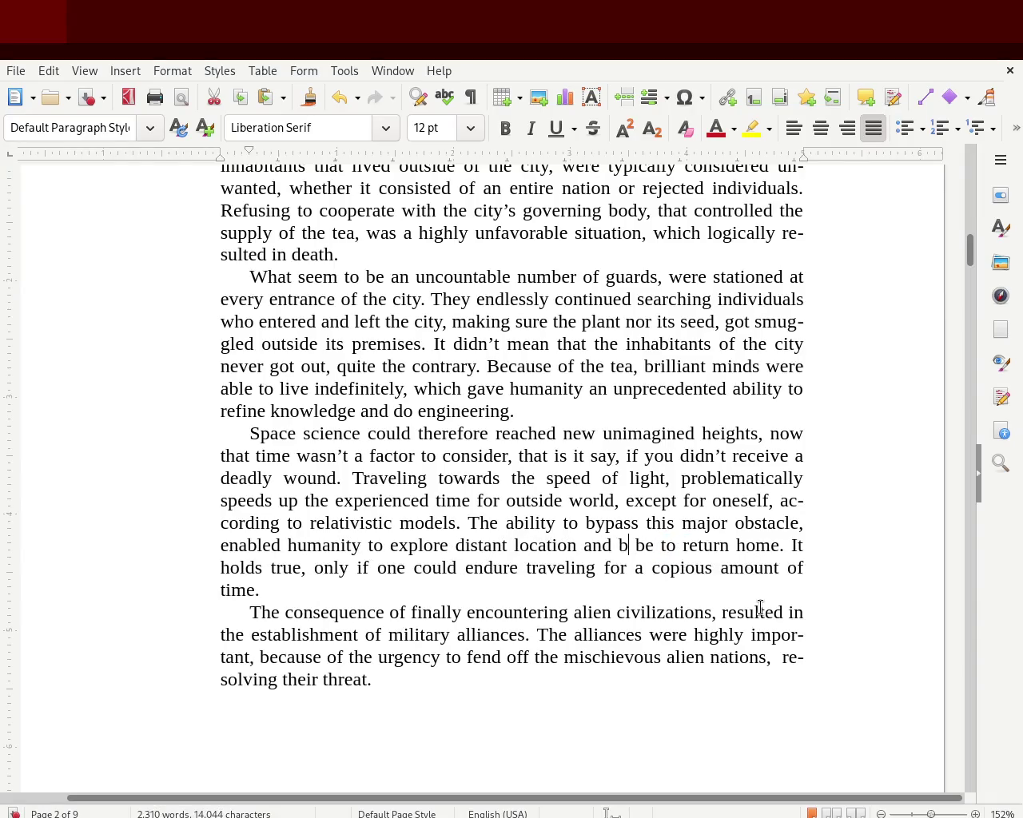
key("BackSpace")
key("BackSpace")
key("BackSpace")
key("BackSpace")
key("BackSpace")
key("BackSpace")
type(", while aslo ")
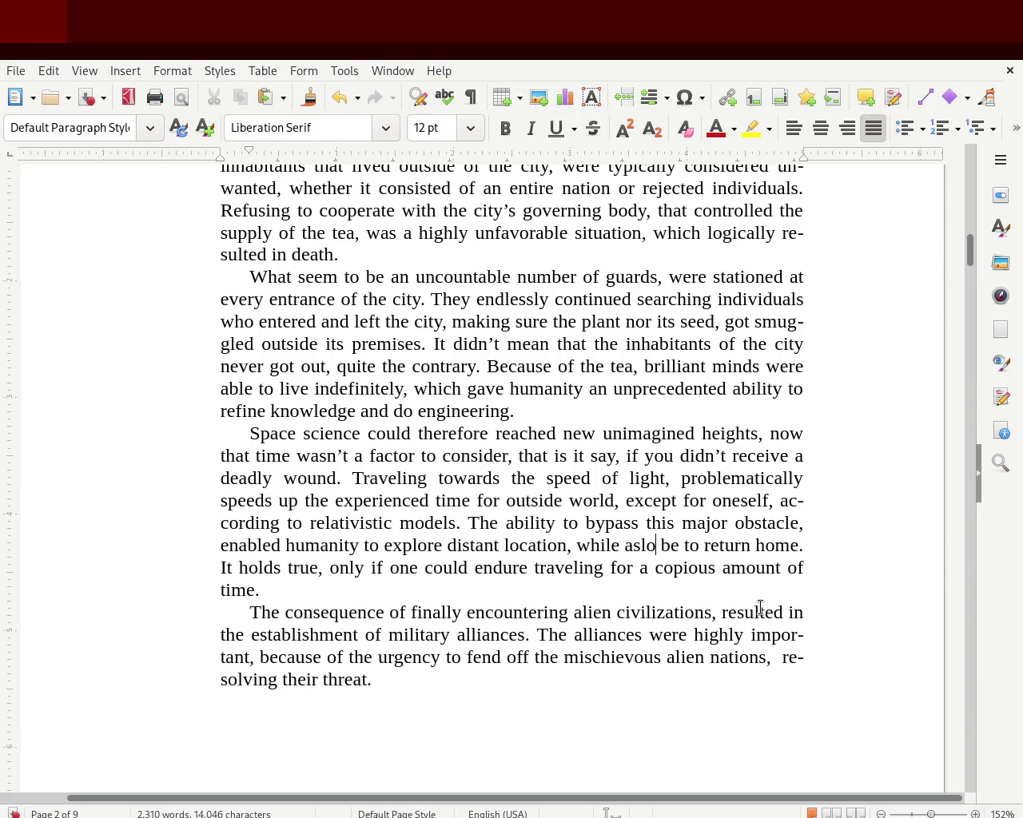
type("be abl be ")
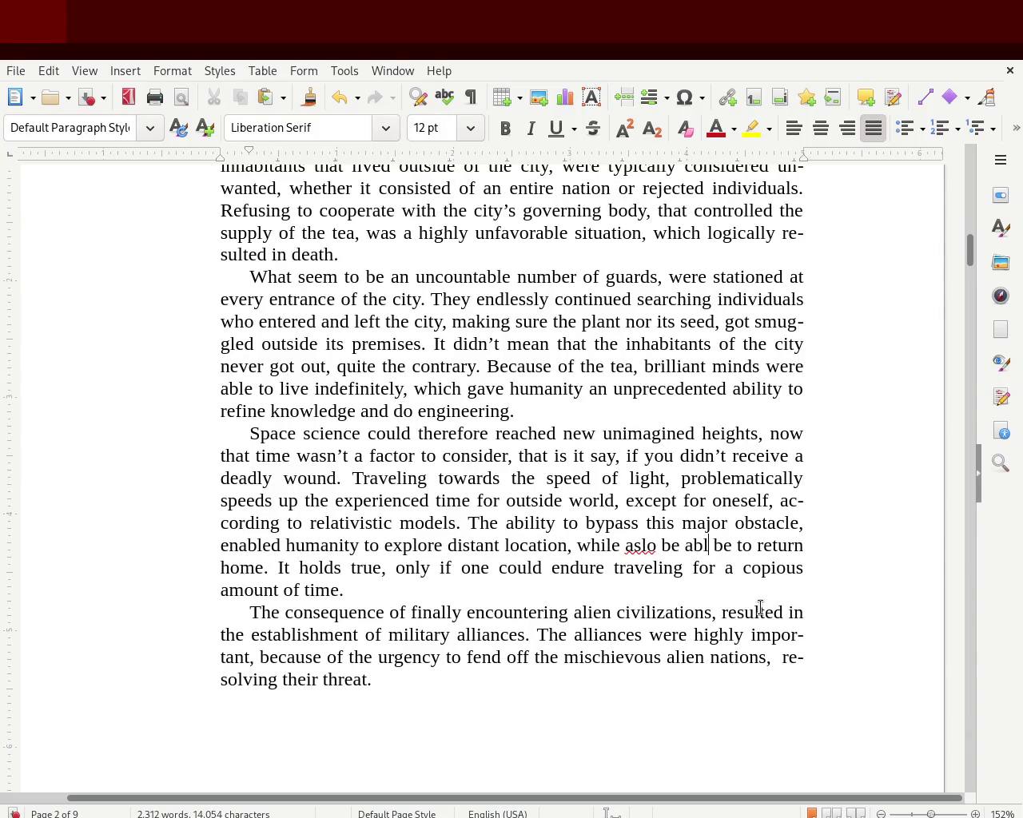
type("o to renturn hom")
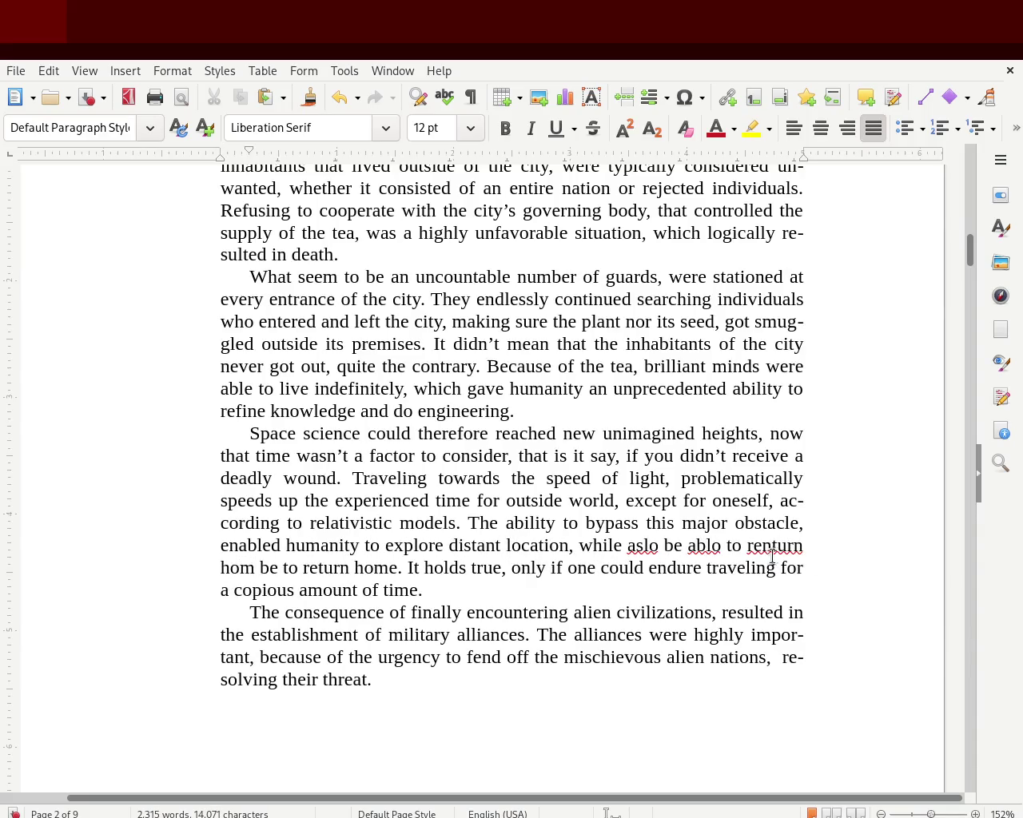
Step: Correct 'ablo' to 'able' and 'aslo' to 'also', then save
double_click(705, 538)
type("able")
key("Left")
key("Left")
key("Left")
key("Left")
key("Left")
key("Left")
key("Delete")
key("Right")
type("s")
key("ctrl+s")
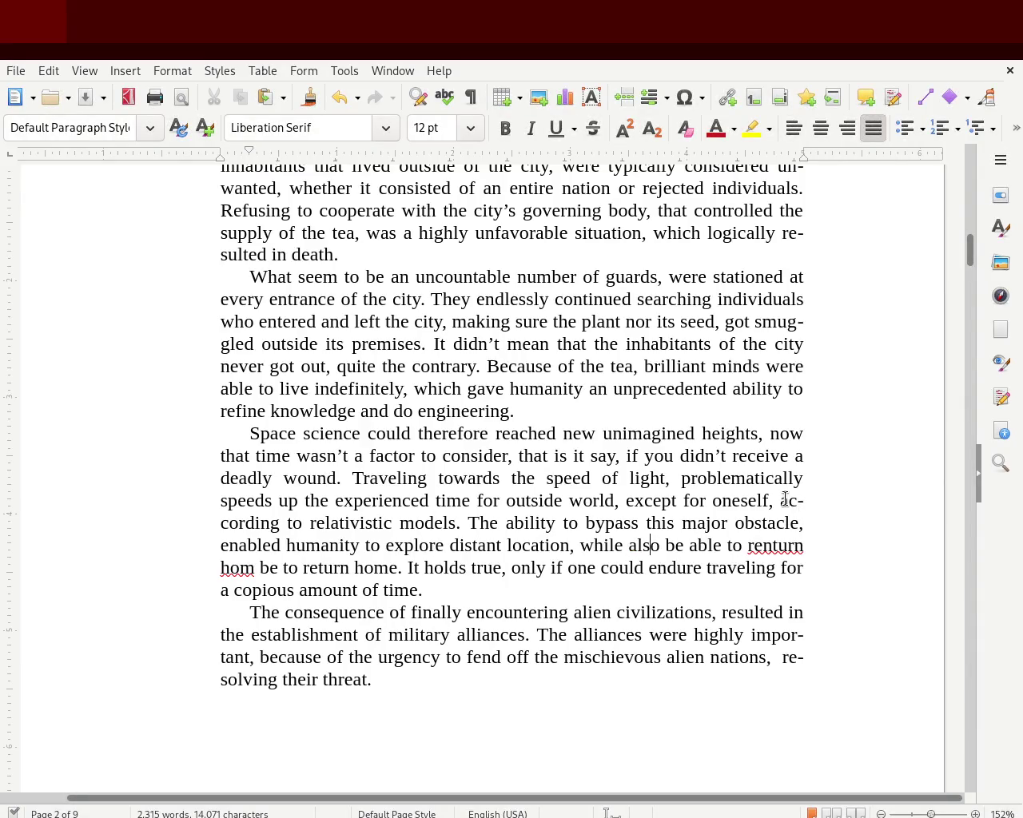
Step: Fix 'renturn' to 'return' and 'hom' to 'home', remove the repeated words, and save
left_click(771, 545)
key("BackSpace")
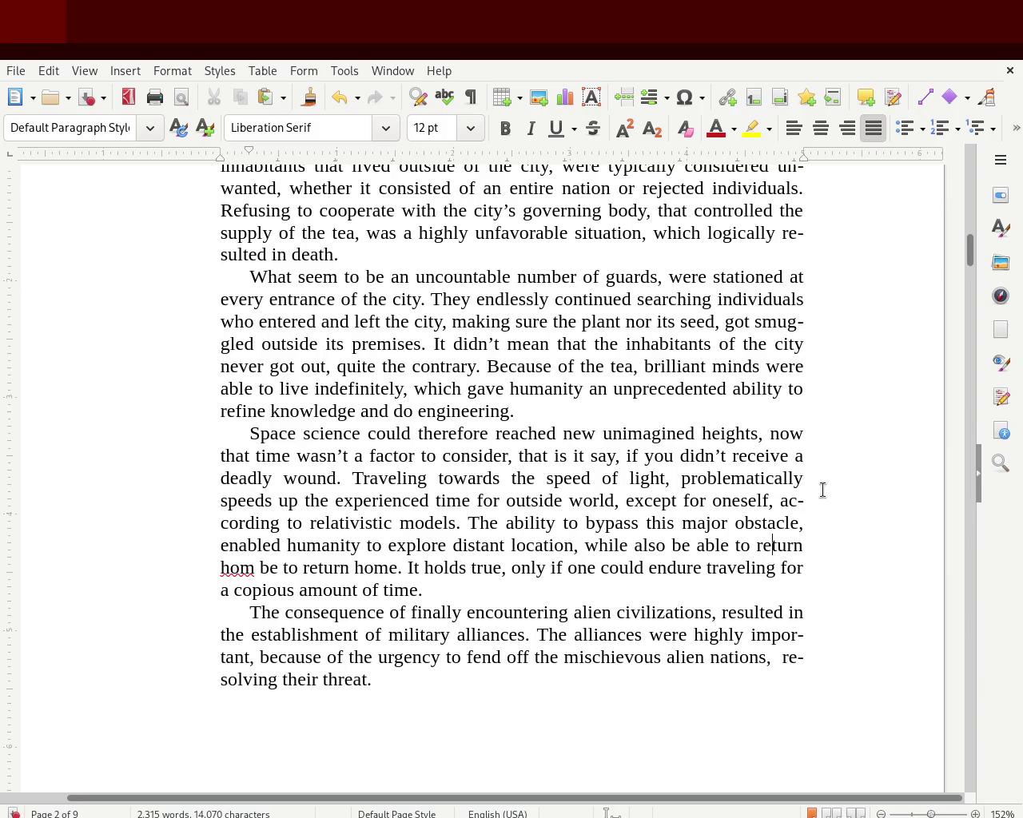
left_click(253, 569)
type("e")
key("Delete")
key("Delete")
key("Delete")
key("Delete")
key("Delete")
key("Delete")
key("Delete")
key("Delete")
key("Delete")
key("Delete")
key("Delete")
key("Delete")
key("Delete")
key("Delete")
key("Delete")
key("ctrl+s")
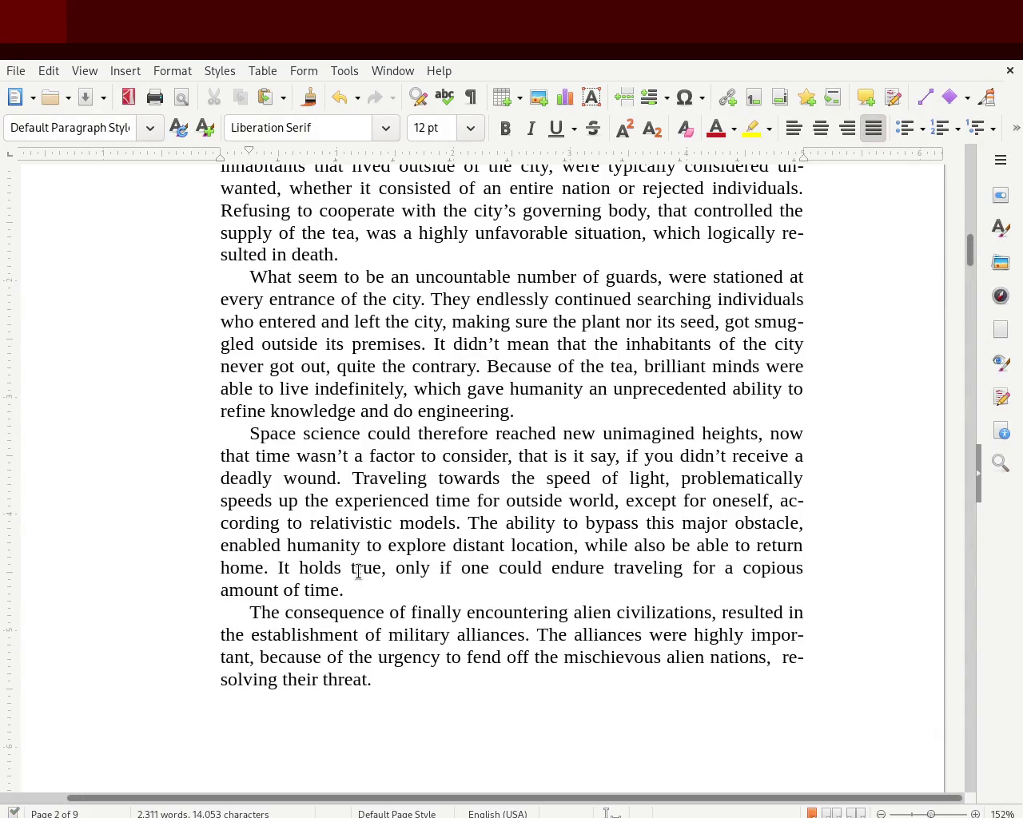
Step: Start deleting the 'It holds true' wording in the next sentence
key("ctrl+Right")
key("ctrl+Right")
key("Left")
key("Left")
key("Delete")
key("Delete")
key("Delete")
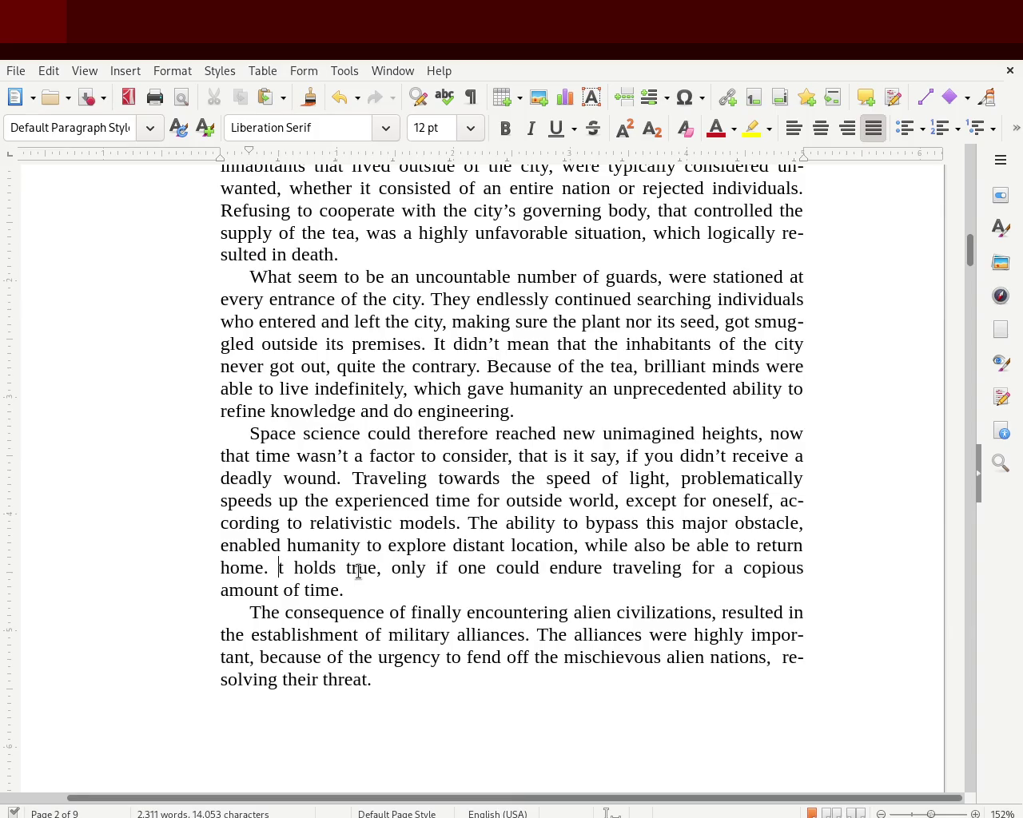
Step: Replace 'It holds true' with 'Being possible,' and save the manuscript
key("Delete")
key("Delete")
key("Delete")
key("Delete")
key("Delete")
key("Delete")
key("Delete")
key("Delete")
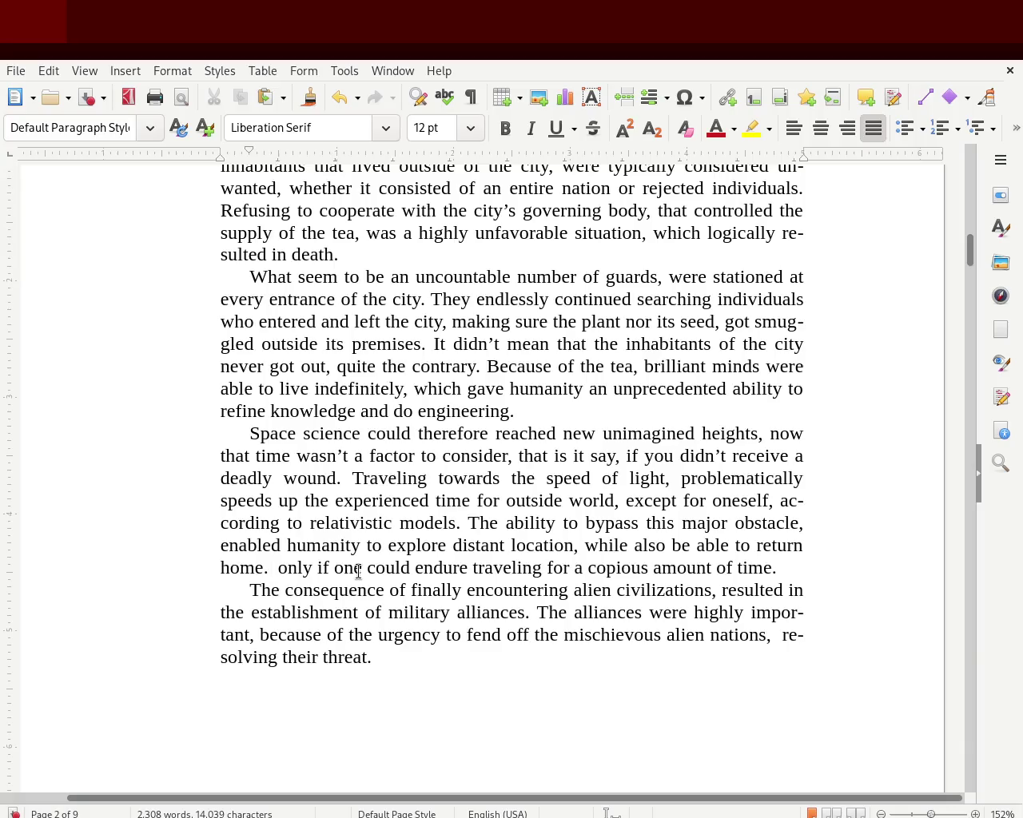
type("Bein")
type("Being possible")
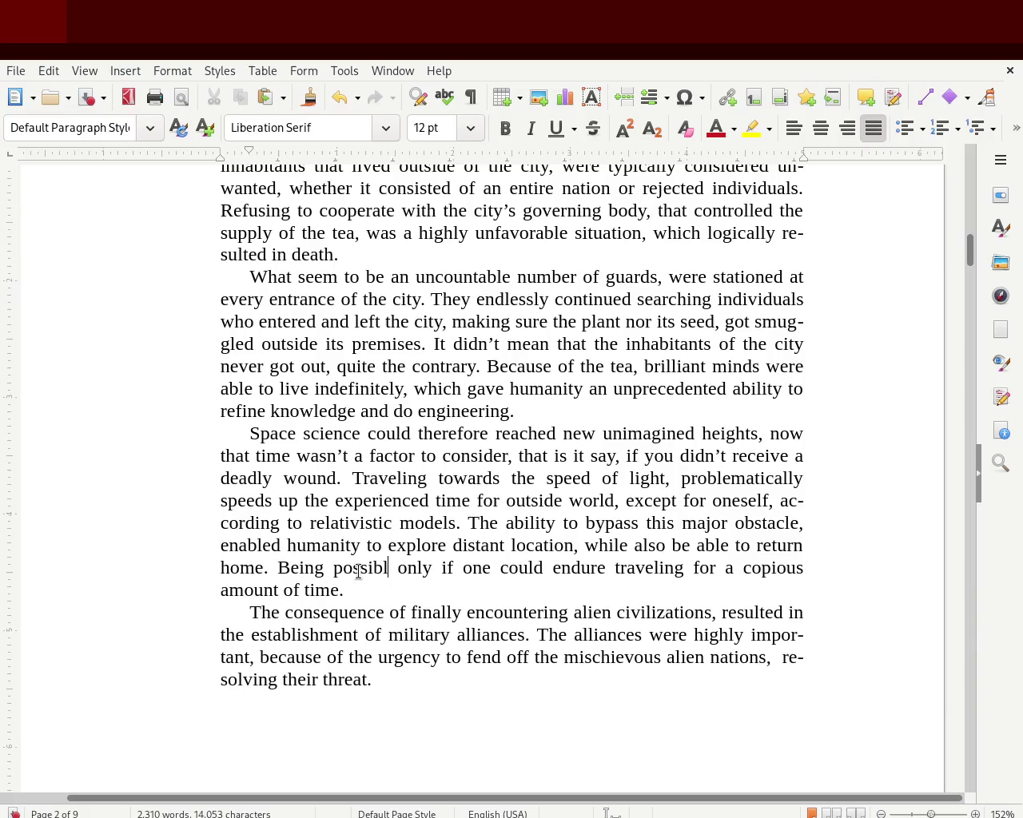
type(",")
key("ctrl+s")
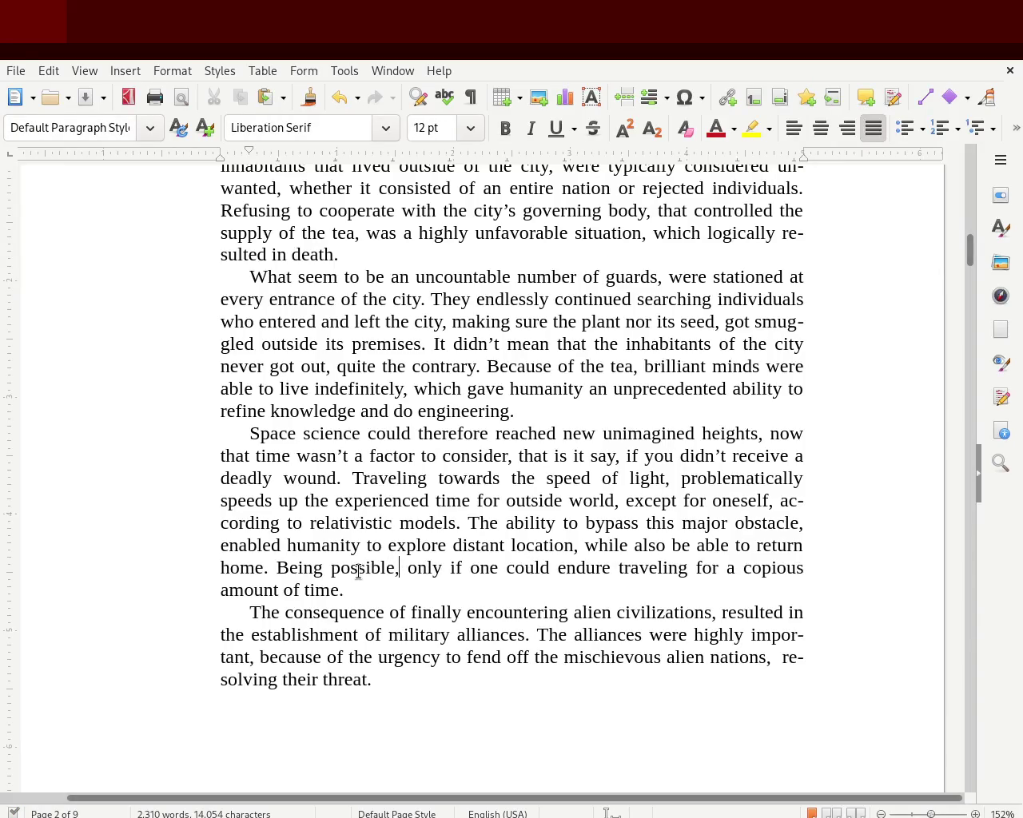
Step: Change 'possible' to 'practically possible'
left_click(332, 568)
double_click(378, 567)
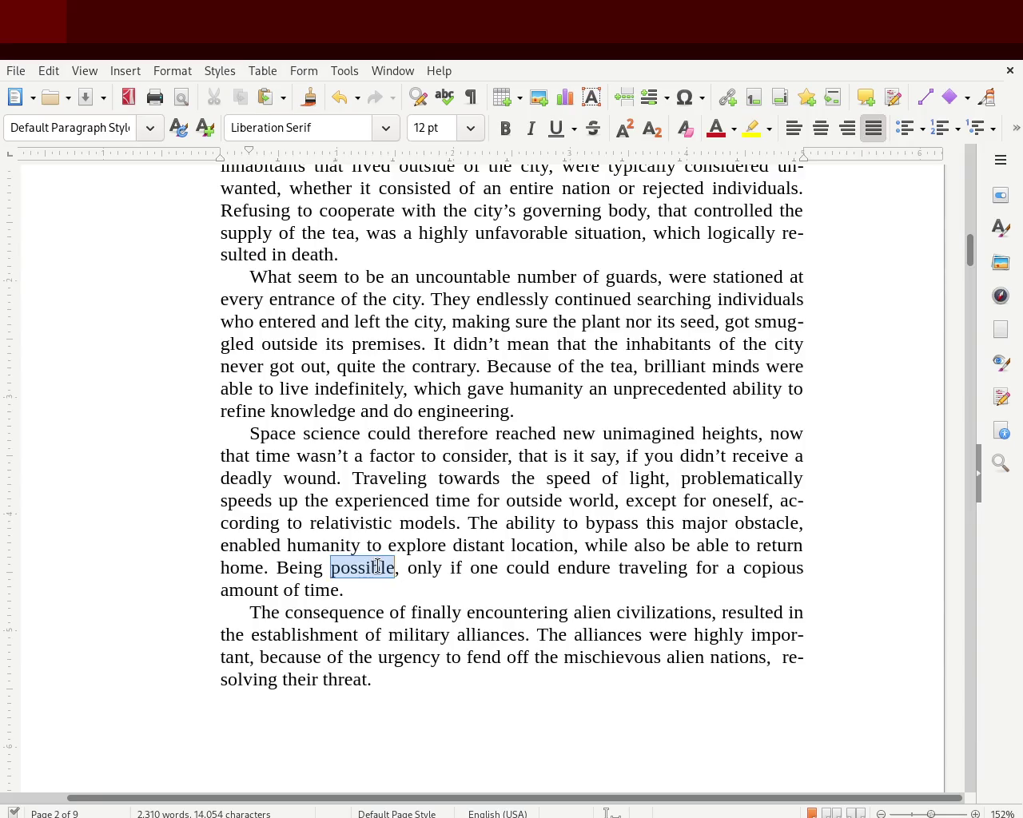
type("pra")
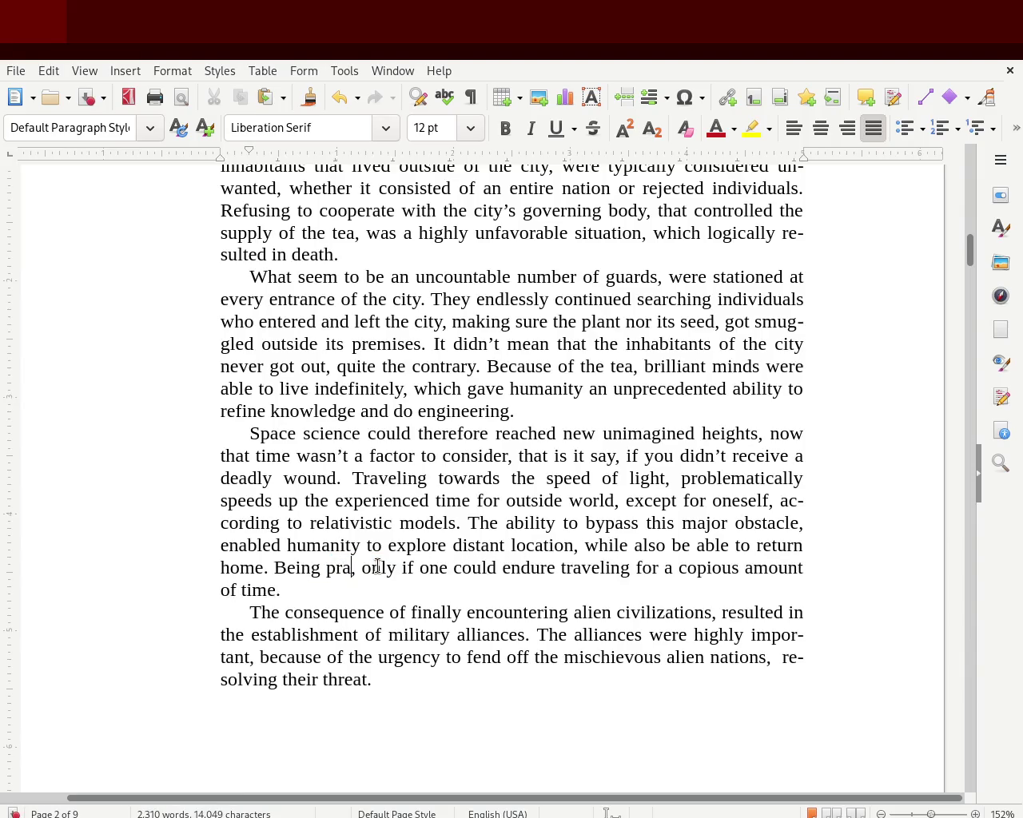
type("ctically p")
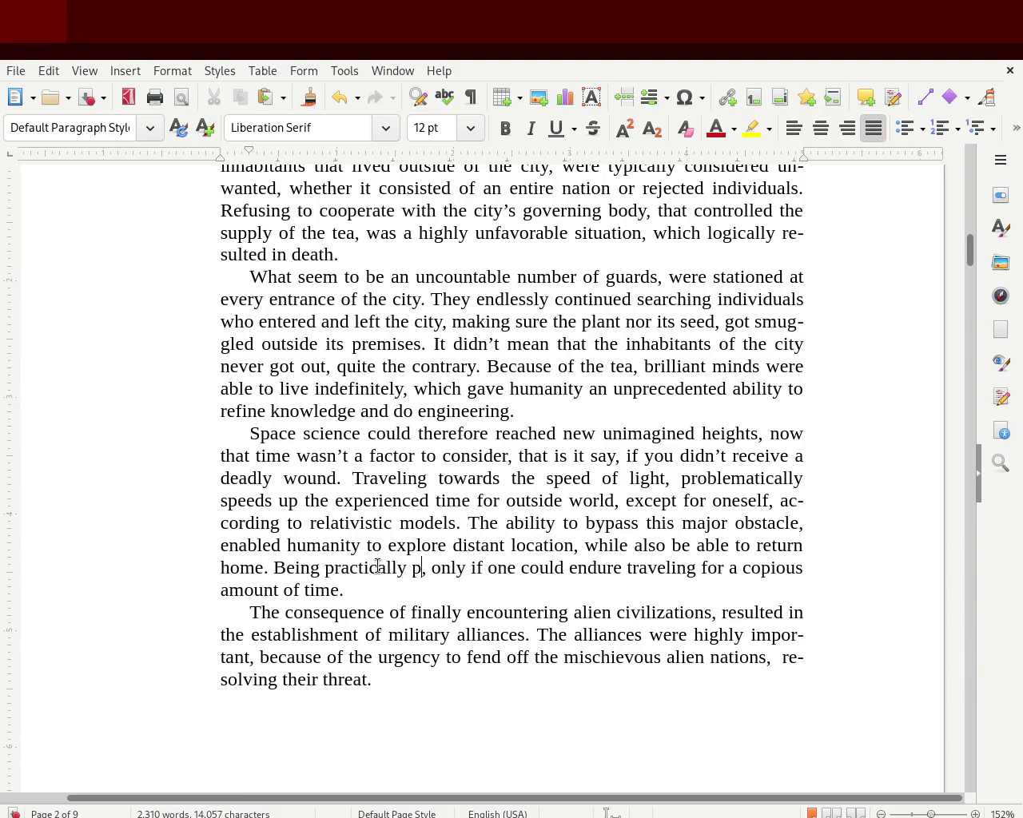
type("ossible")
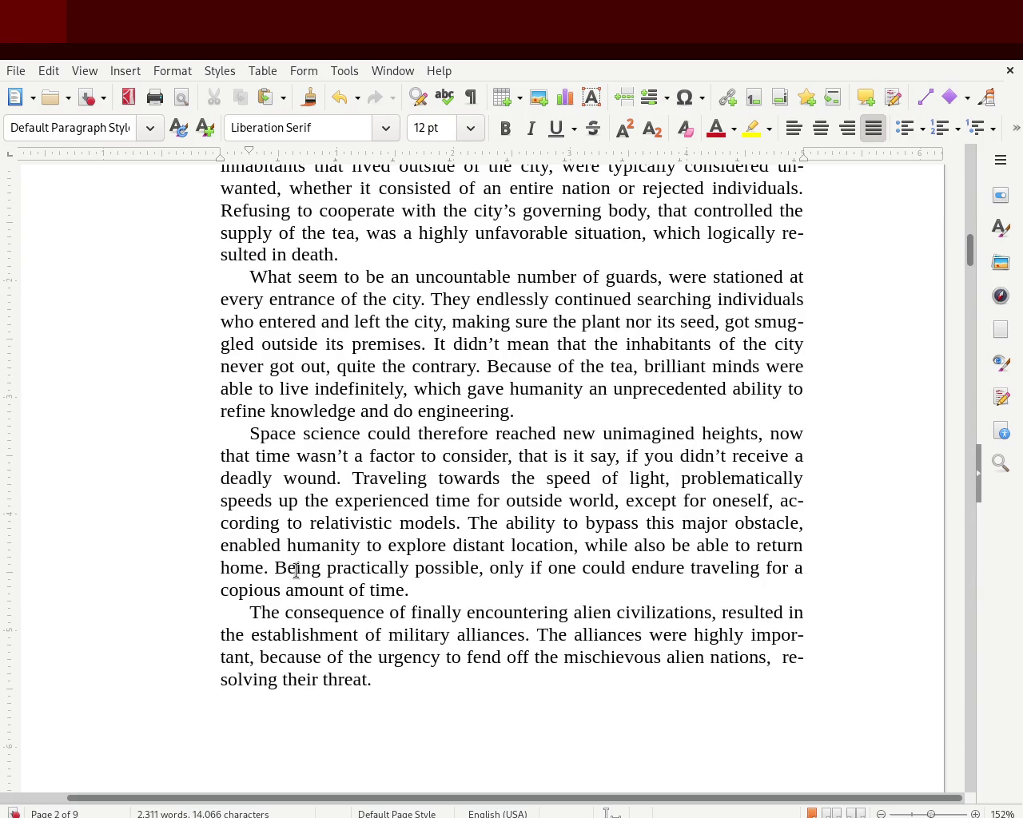
Step: Reword the sentence opening to 'That being practical and…' and save the manuscript
type("That")
key("Delete")
type("b")
key("Right")
key("Right")
key("Right")
key("Right")
key("Right")
key("Right")
key("Right")
key("BackSpace")
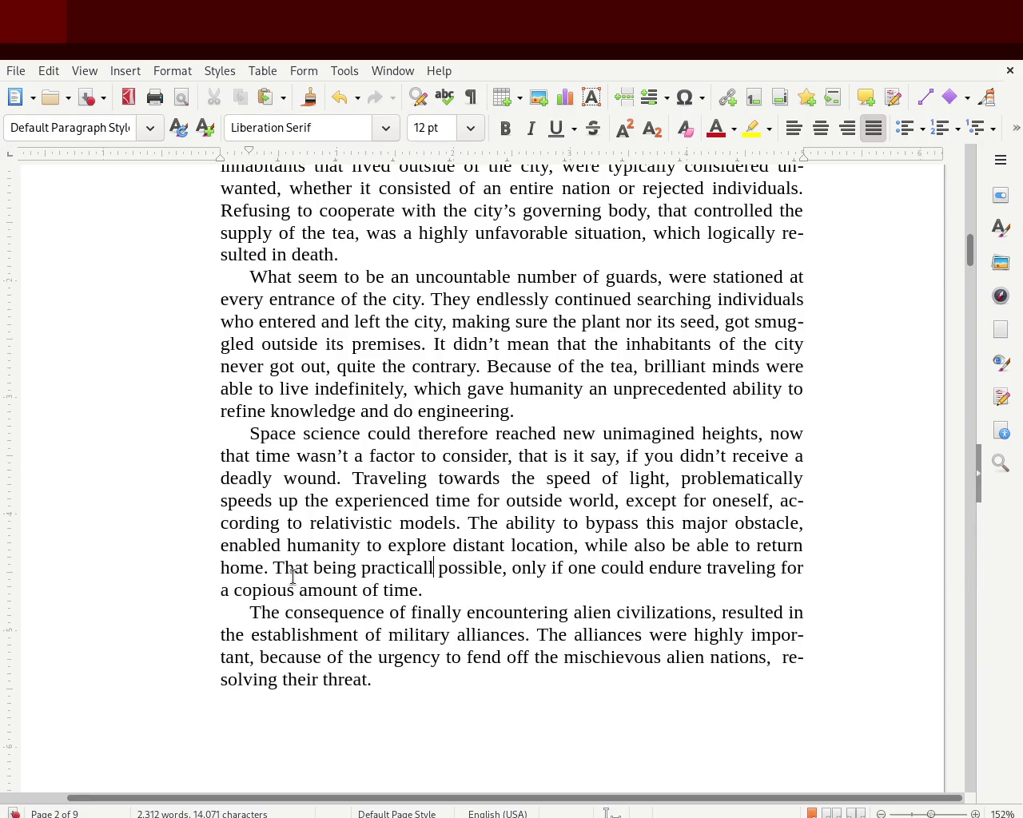
key("BackSpace")
type("a")
key("BackSpace")
type("and")
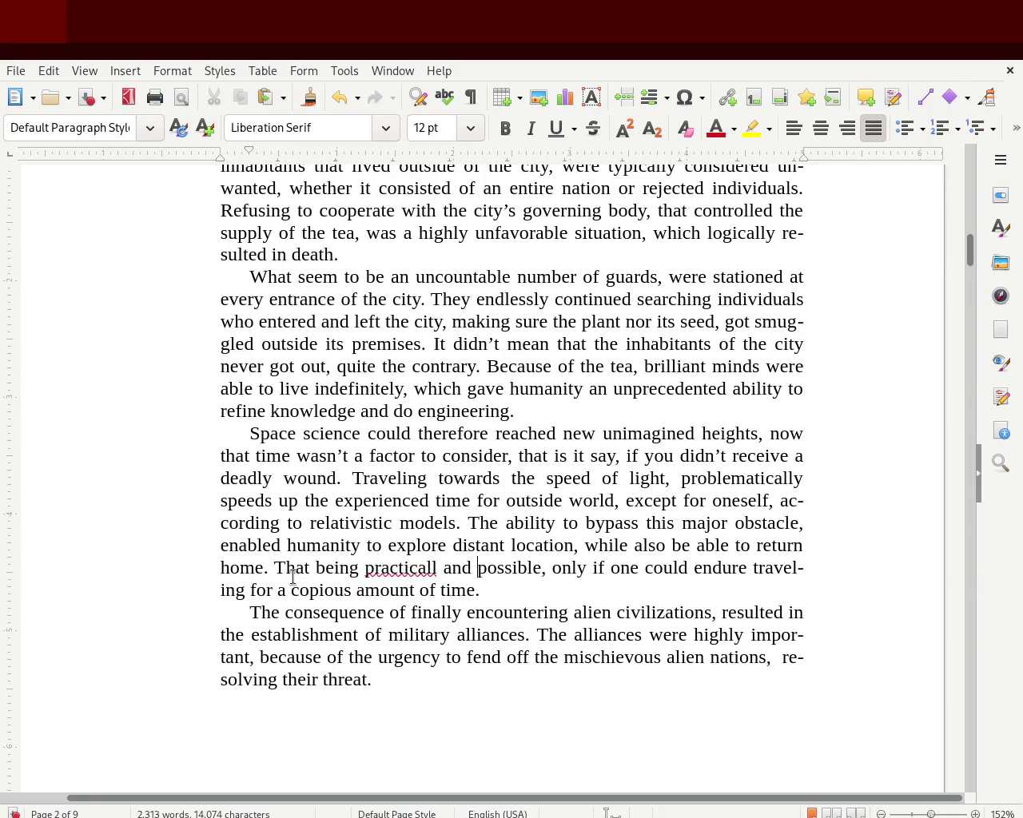
key("Left")
key("Left")
key("Left")
key("Delete")
key("ctrl+s")
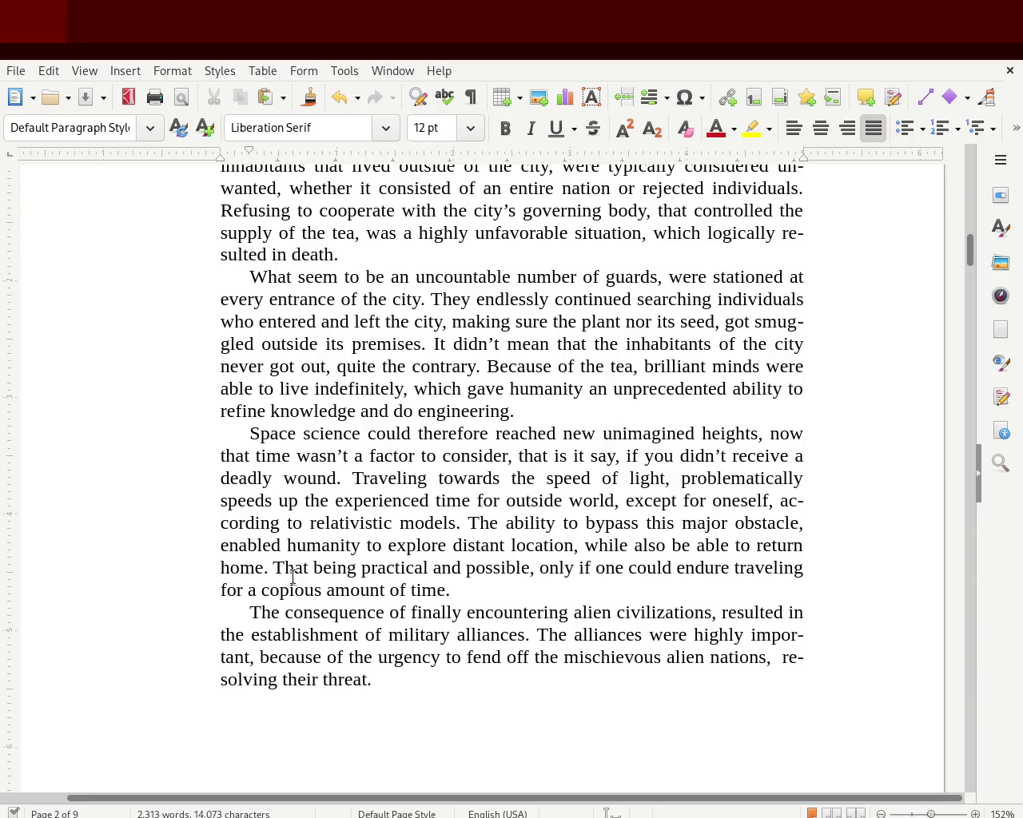
Step: Rewrite the opening clause as 'It became practical,' and save again
key("Left")
key("Left")
key("Left")
key("Left")
key("Left")
key("Left")
key("Left")
key("Left")
key("Delete")
key("Delete")
key("Delete")
key("Delete")
key("Delete")
key("Delete")
key("Delete")
key("Delete")
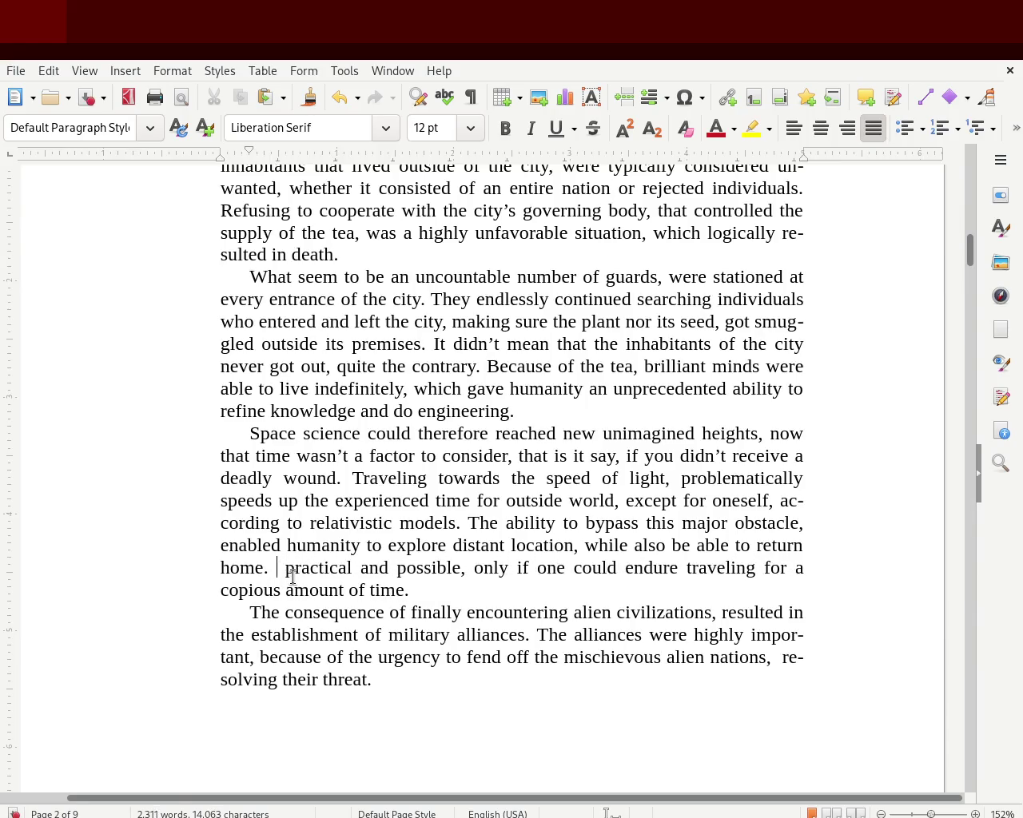
type("O")
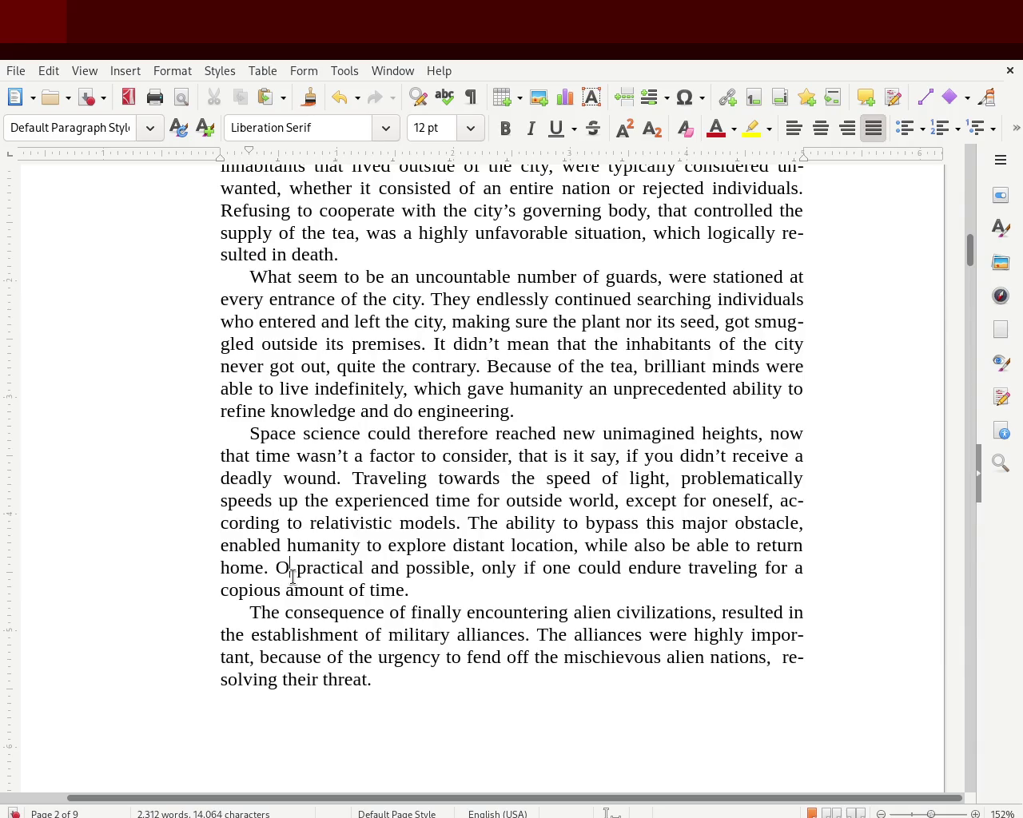
key("BackSpace")
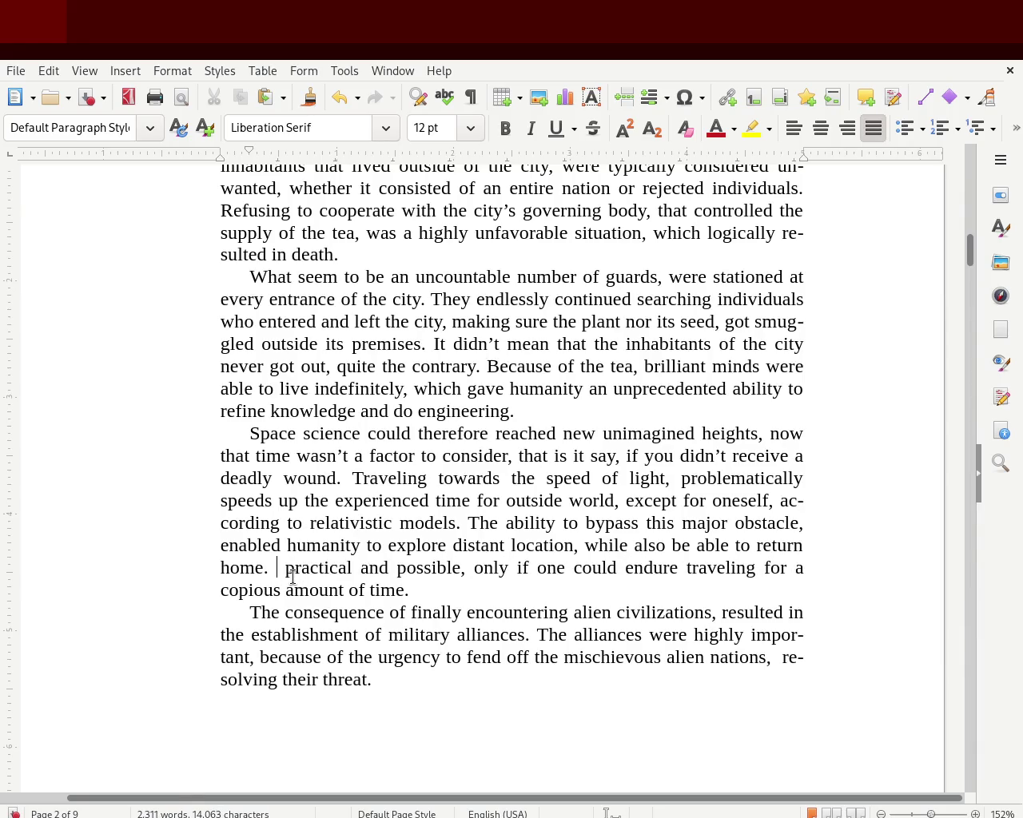
type("It coud")
key("BackSpace")
type("ld ")
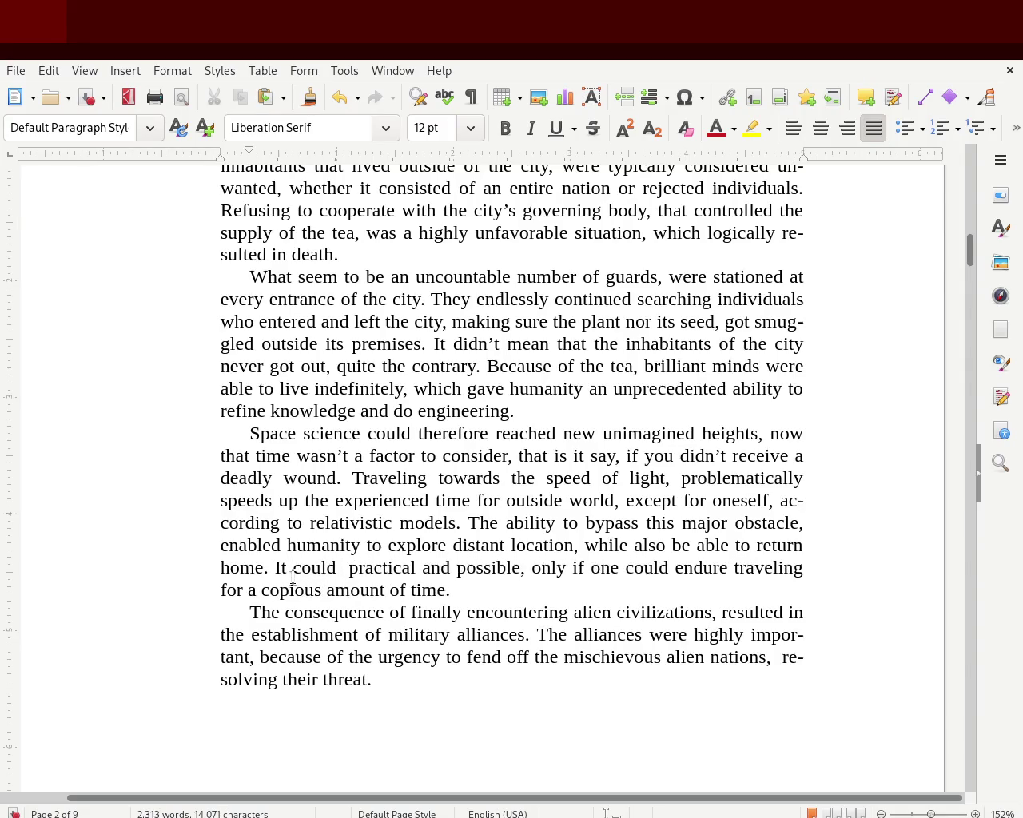
type("only becom")
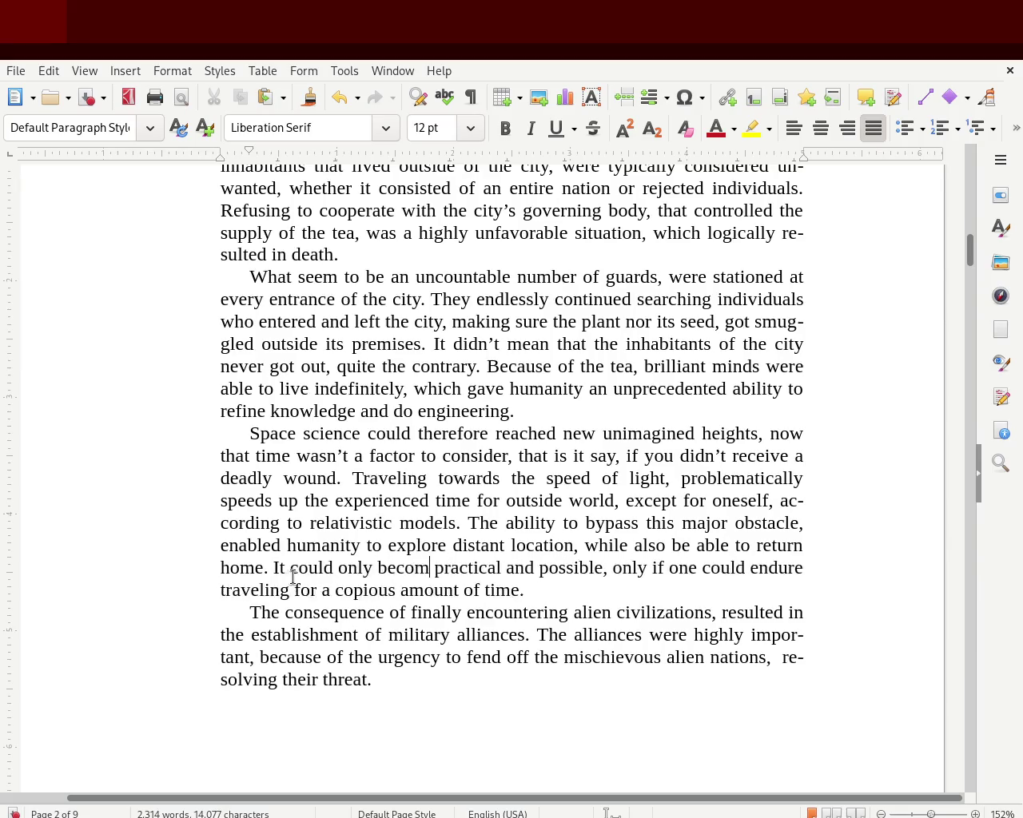
type("e")
key("Right")
key("Right")
key("Right")
key("Right")
key("Right")
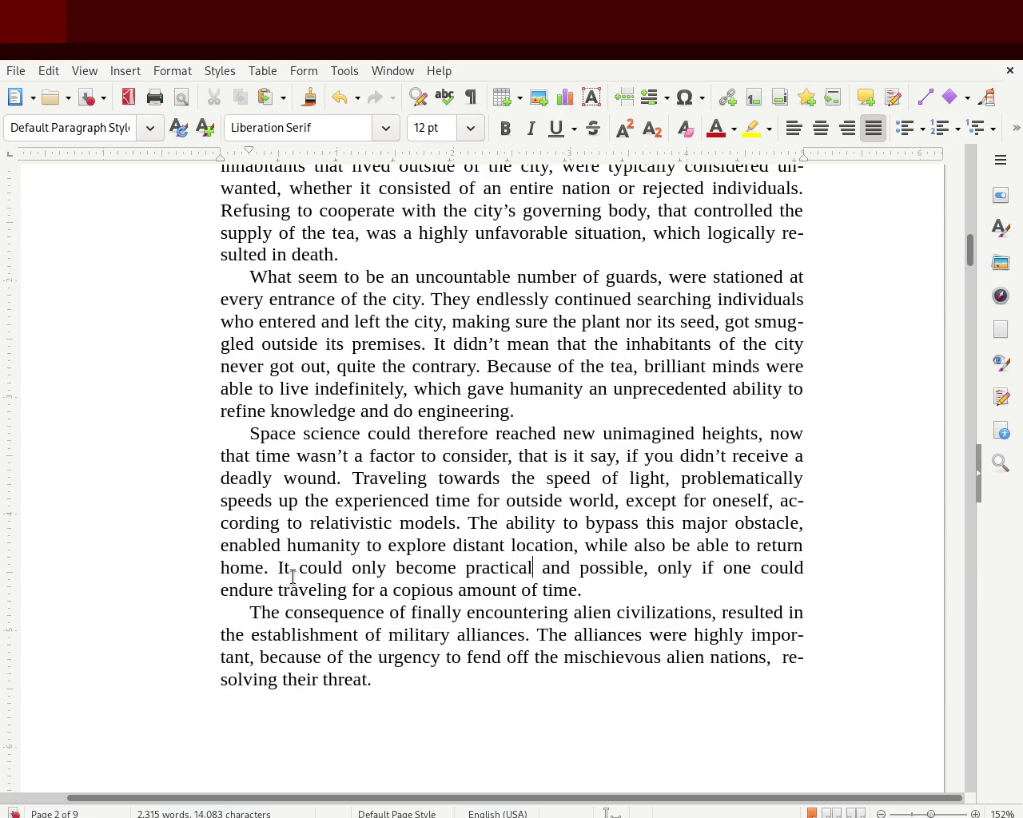
key("Delete")
key("Delete")
key("Delete")
key("Delete")
key("Delete")
key("Delete")
key("Delete")
key("Delete")
key("Delete")
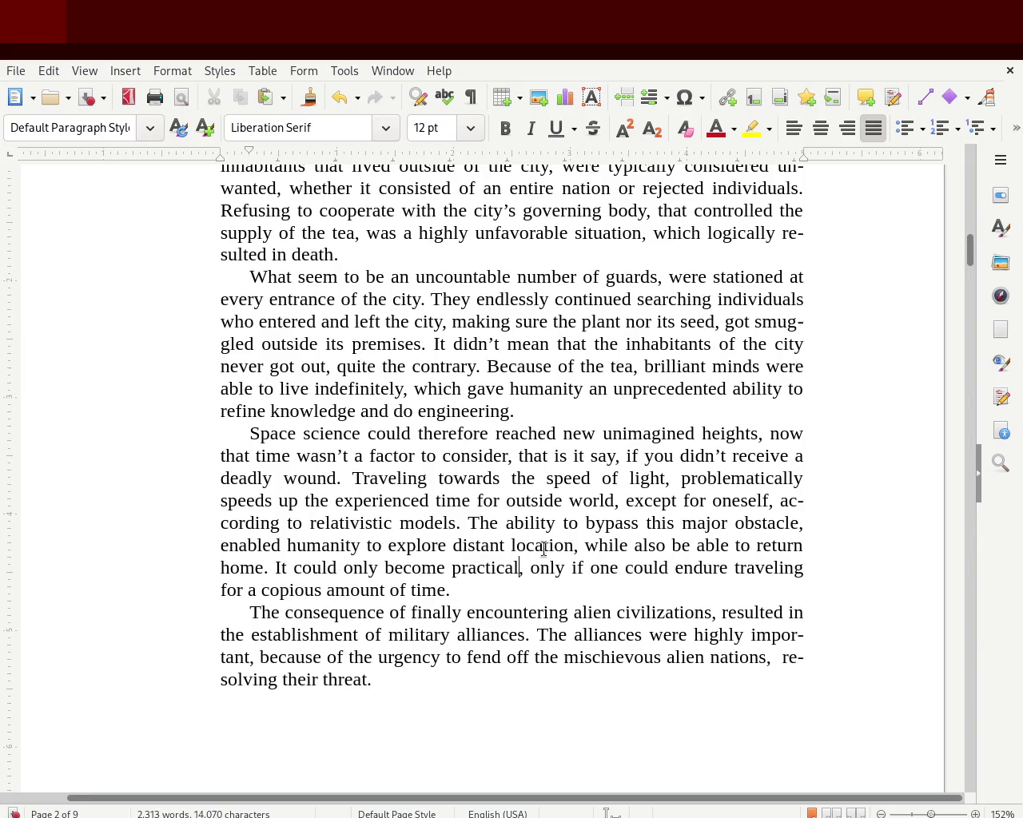
key("ctrl+Left")
key("ctrl+Left")
key("ctrl+Left")
key("ctrl+Left")
key("Delete")
key("Delete")
key("Delete")
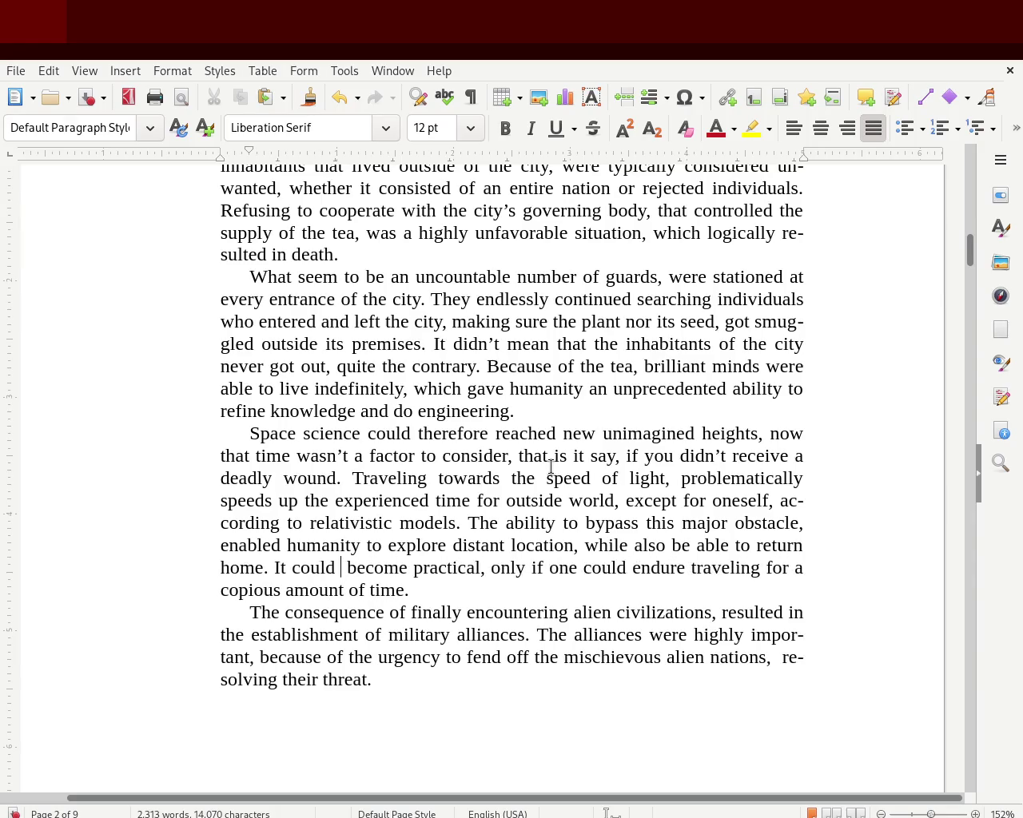
key("BackSpace")
key("BackSpace")
key("BackSpace")
key("BackSpace")
key("BackSpace")
key("BackSpace")
key("Right")
key("Right")
key("Right")
key("Right")
key("Right")
key("Left")
key("Left")
key("Right")
key("Right")
key("Left")
key("Left")
key("Up")
key("Right")
key("BackSpace")
type("a")
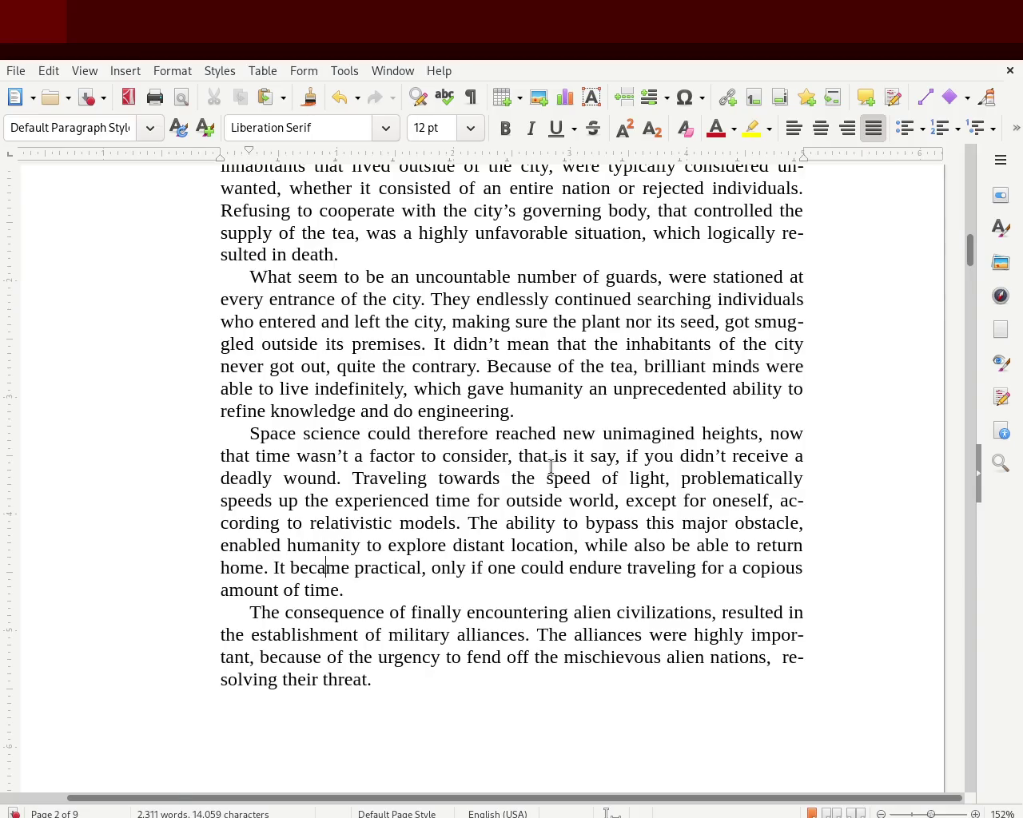
key("ctrl+s")
Step: Scroll up to the Prologue, then down to the page 3 heading 'Chapter 1. The K02 navigator'
mouse_move(968, 248)
left_mouse_down()
mouse_move(963, 269)
mouse_move(969, 245)
left_mouse_up()
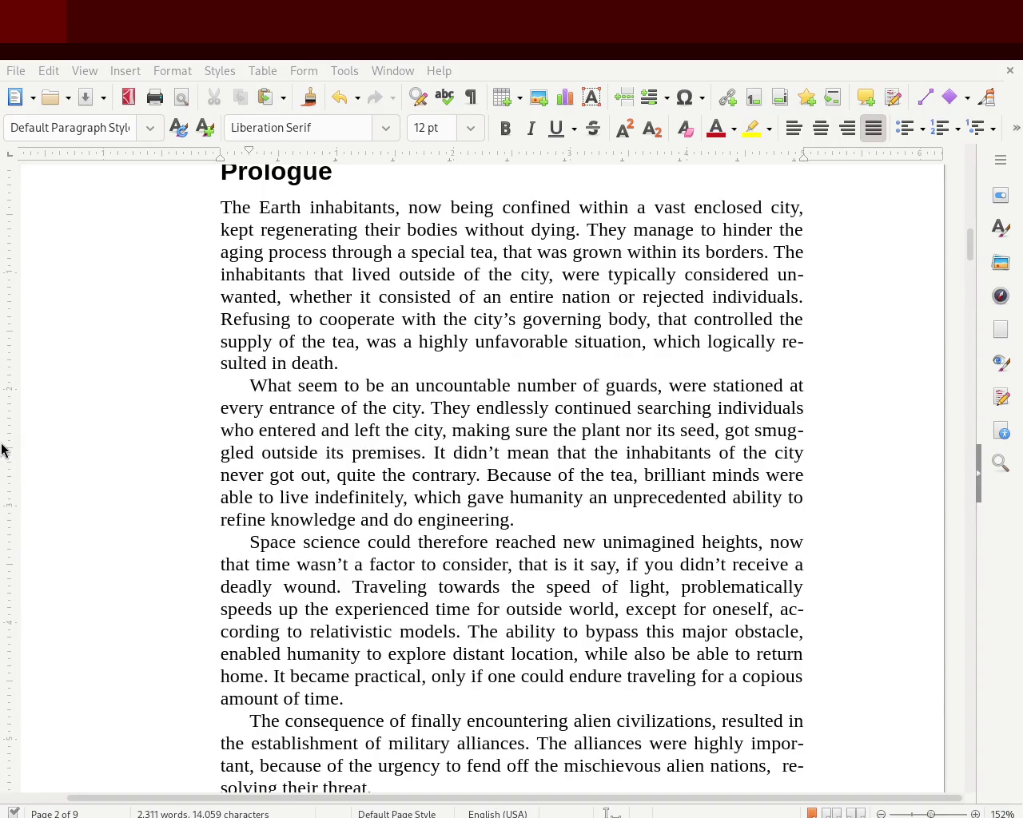
left_click(325, 675)
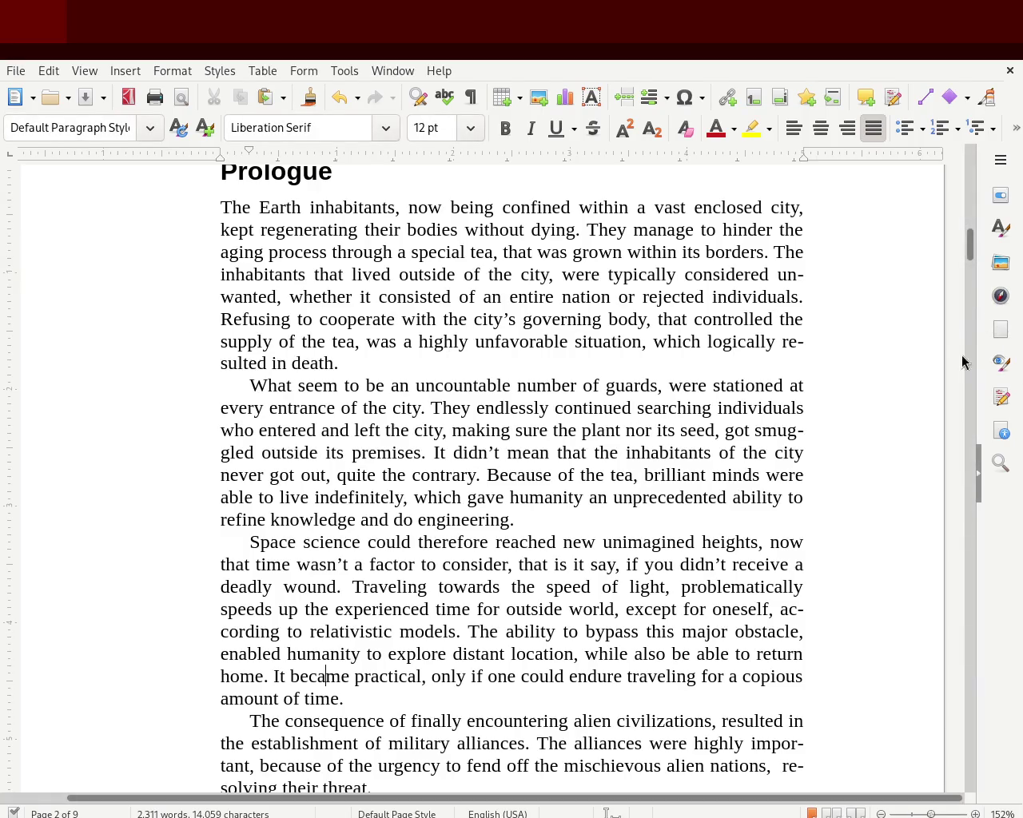
mouse_move(970, 244)
left_mouse_down()
mouse_move(975, 110)
mouse_move(978, 303)
left_mouse_up()
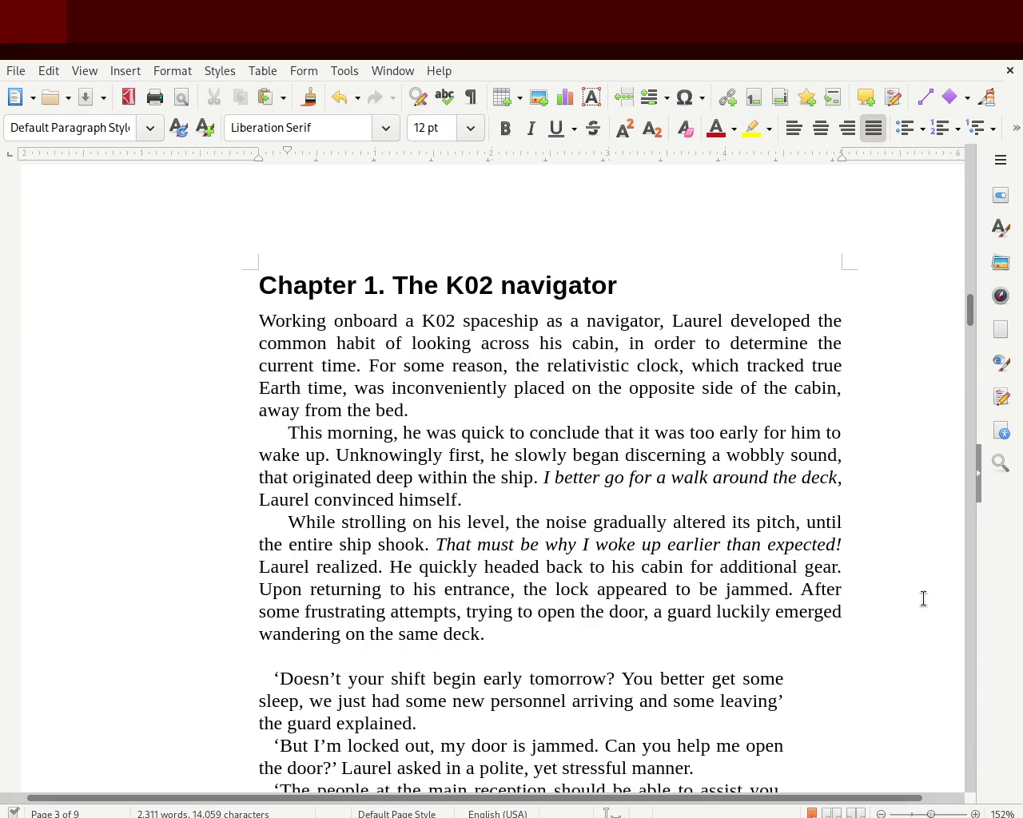
Step: Remove the space before 'Upon' and the comma after 'attempts', then save
left_click(878, 568)
key("Delete")
left_click(461, 611)
key("BackSpace")
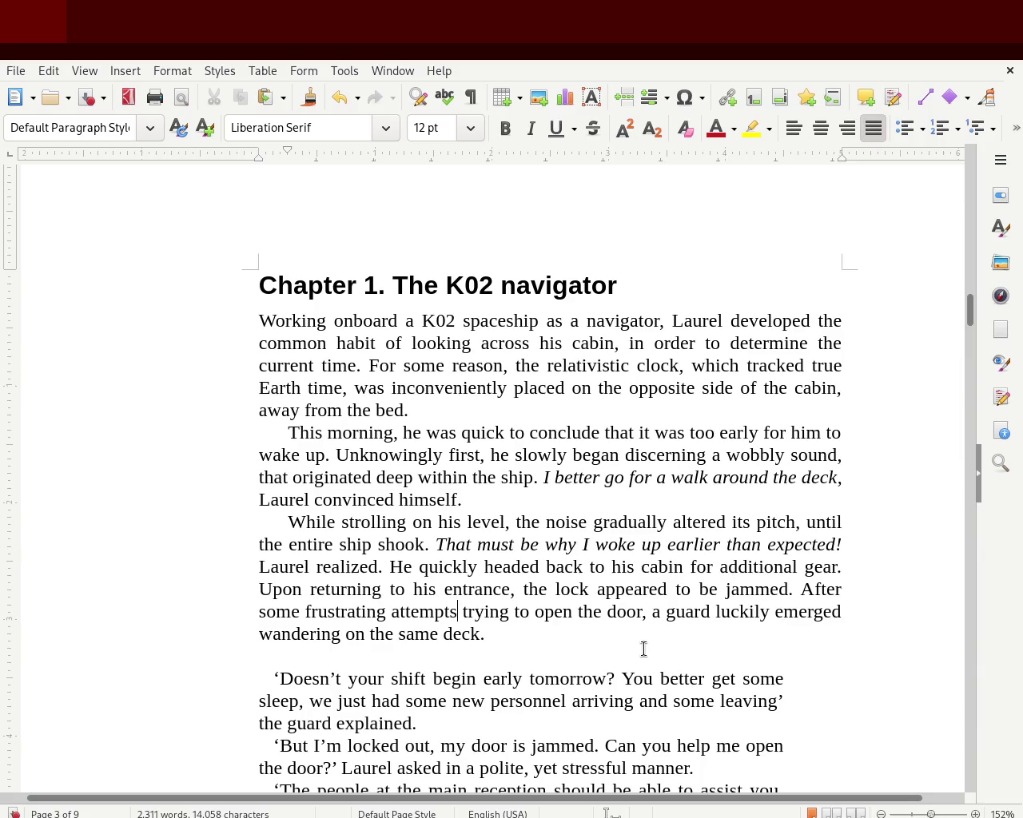
key("ctrl+s")
Step: Insert 'the' before 'newly' further down page 3
left_click_drag(968, 308, 967, 347)
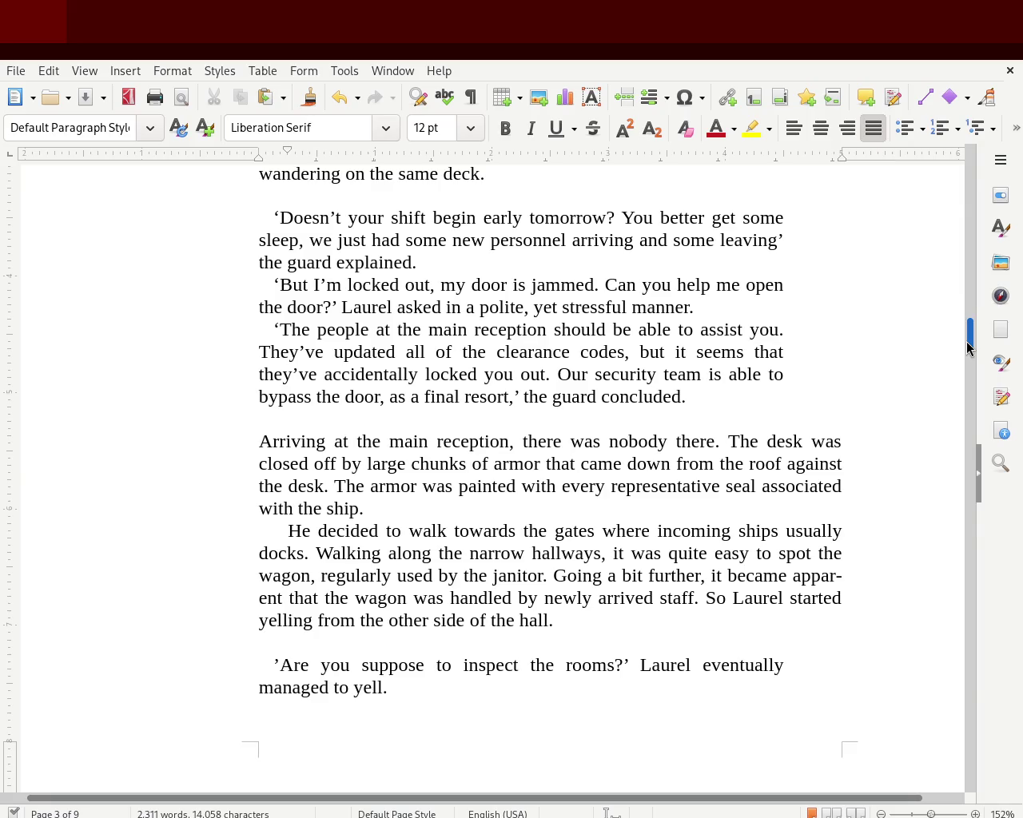
left_click_drag(969, 348, 969, 357)
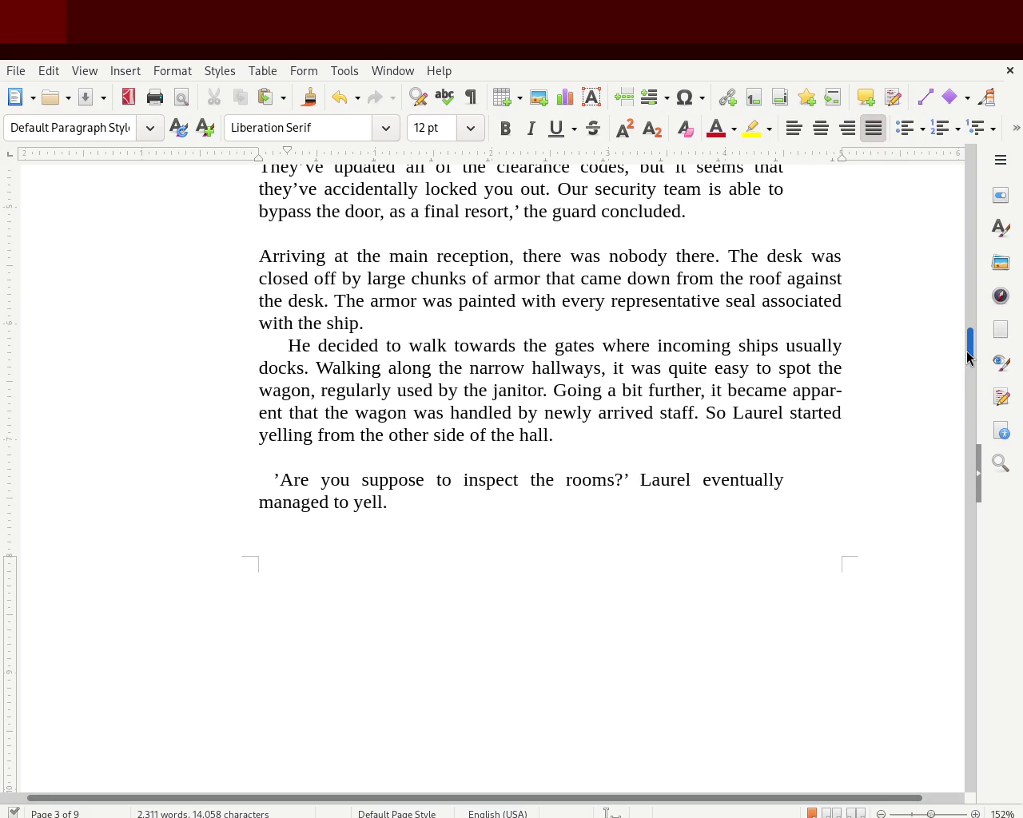
left_click(546, 412)
type("the")
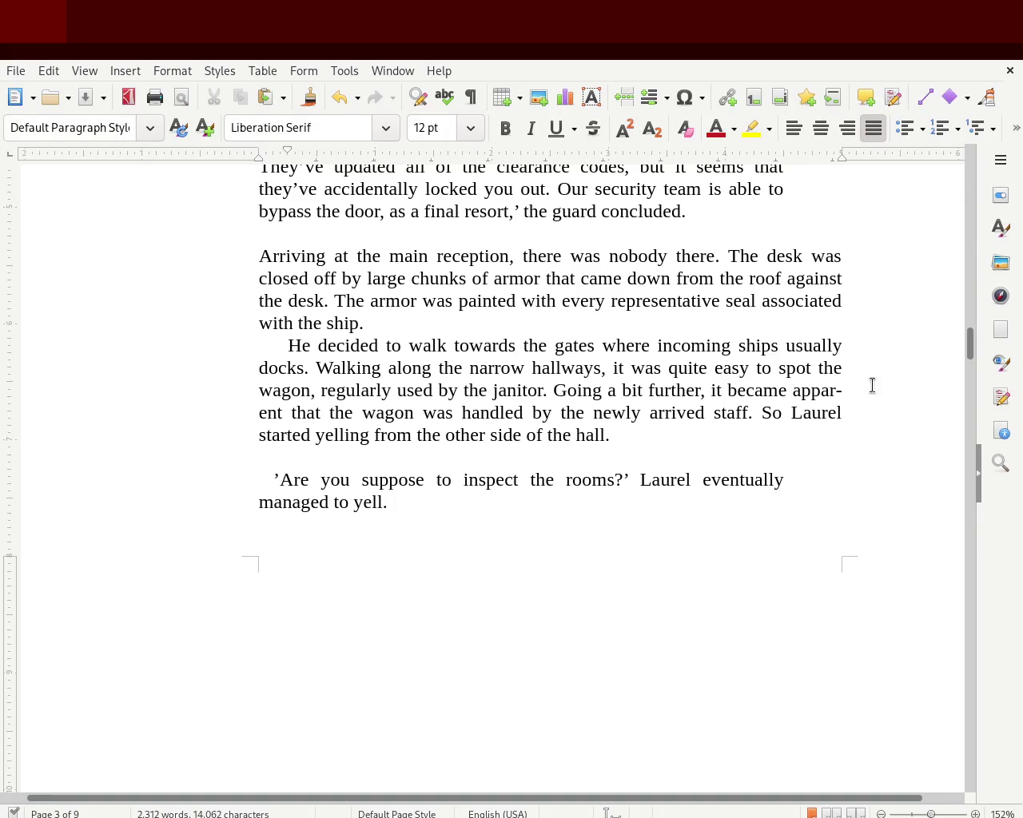
Step: Select the closing words 'to yell' after 'managed' in the last dialogue line
left_click_drag(972, 342, 973, 382)
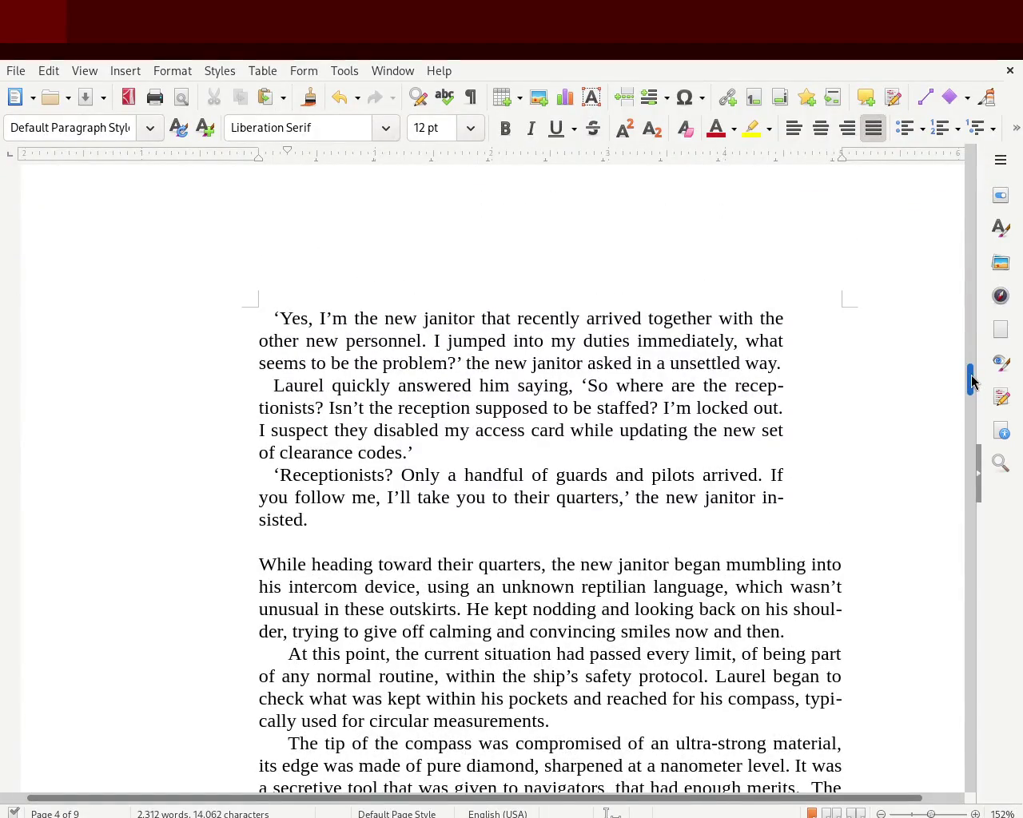
left_click_drag(971, 382, 970, 347)
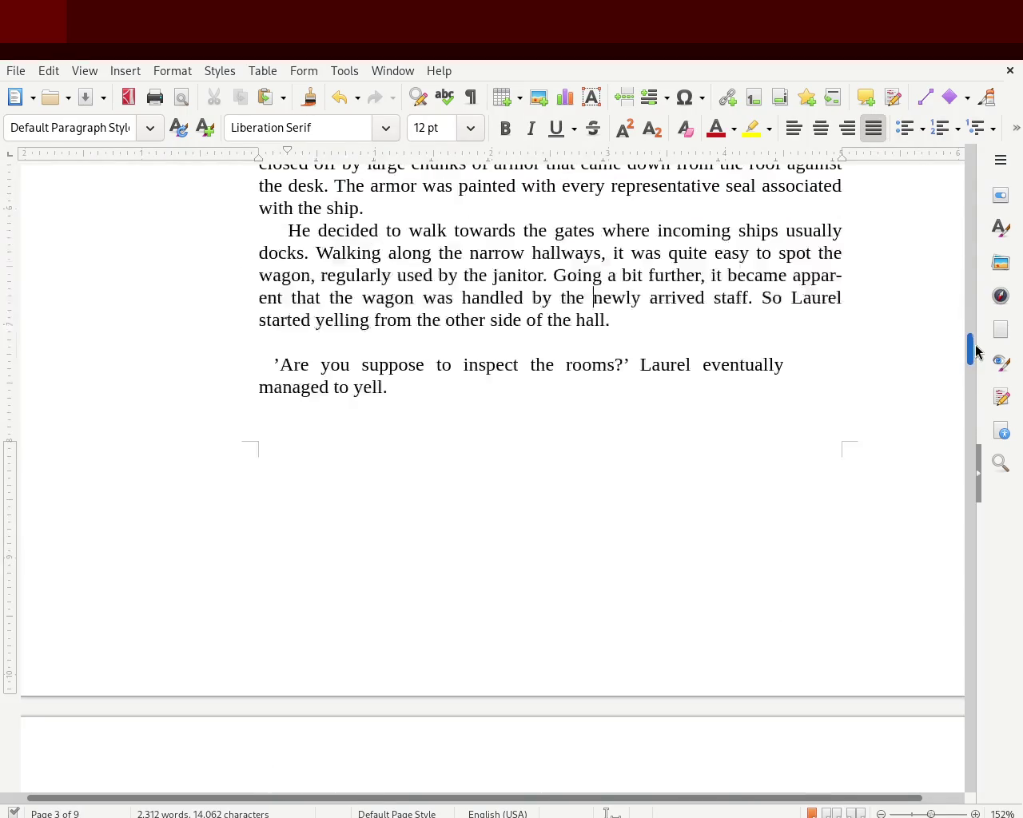
left_click_drag(328, 387, 383, 387)
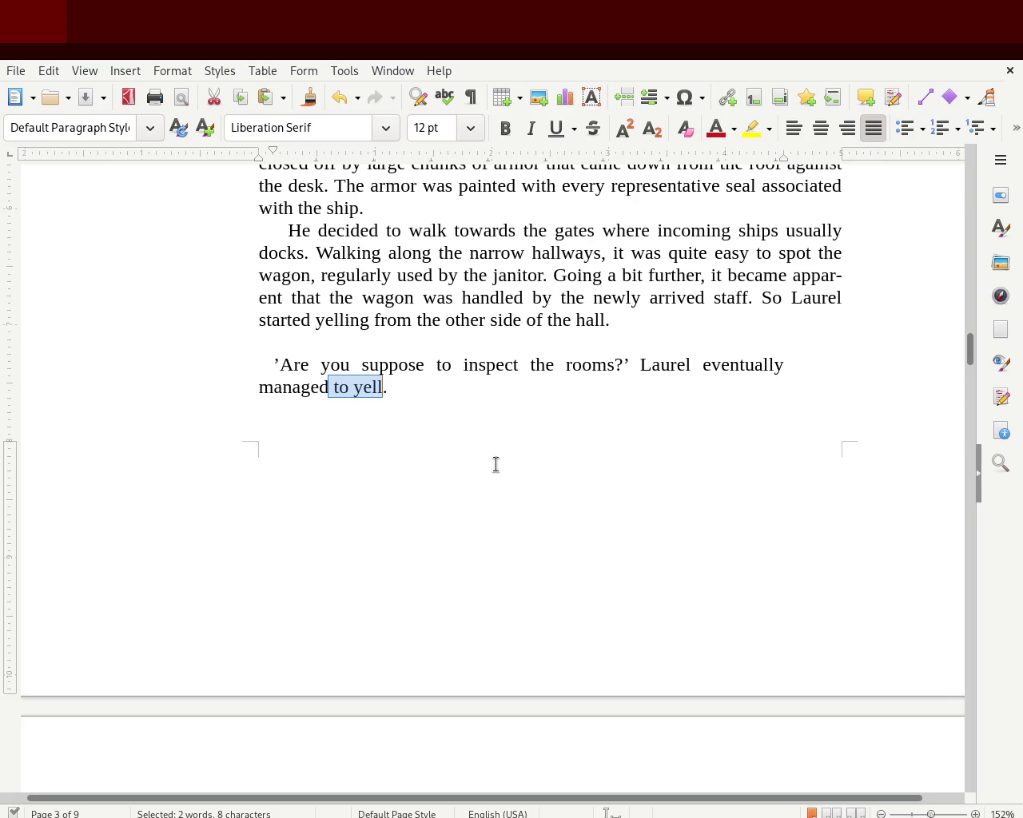
Step: Replace 'to yell' with 'express' and restore 'to', so the line ends 'managed to express.'
type("express")
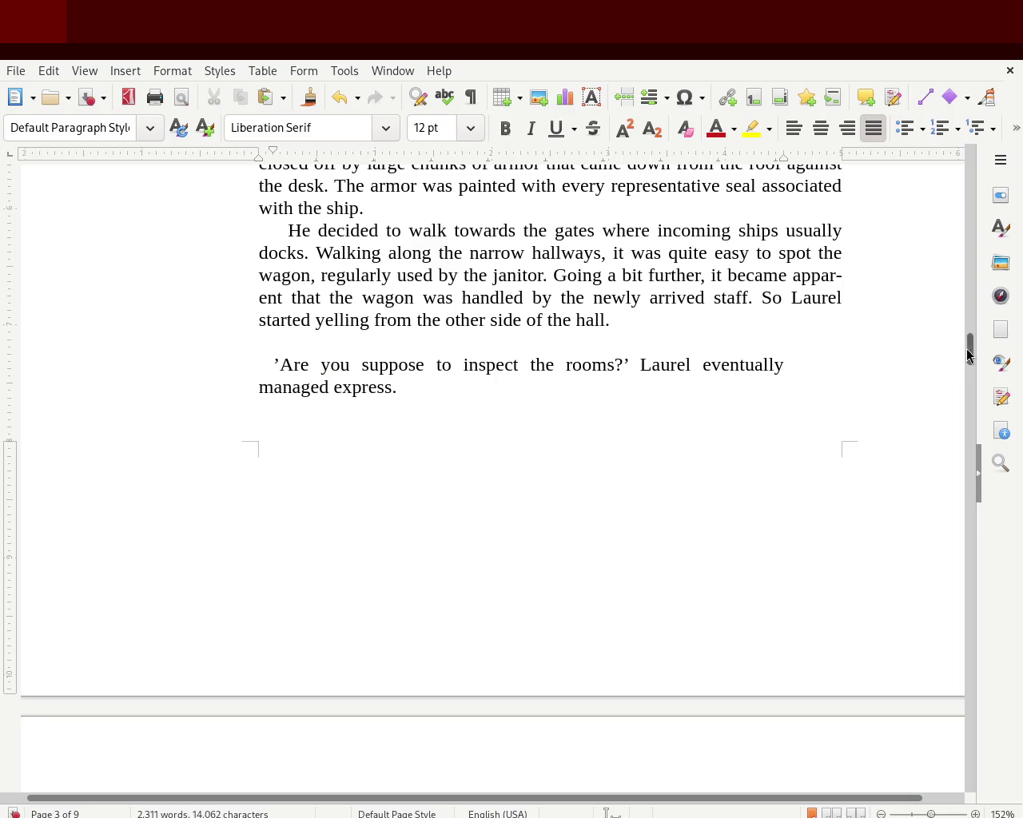
left_click(328, 390)
type("t")
key("BackSpace")
key("BackSpace")
type("to")
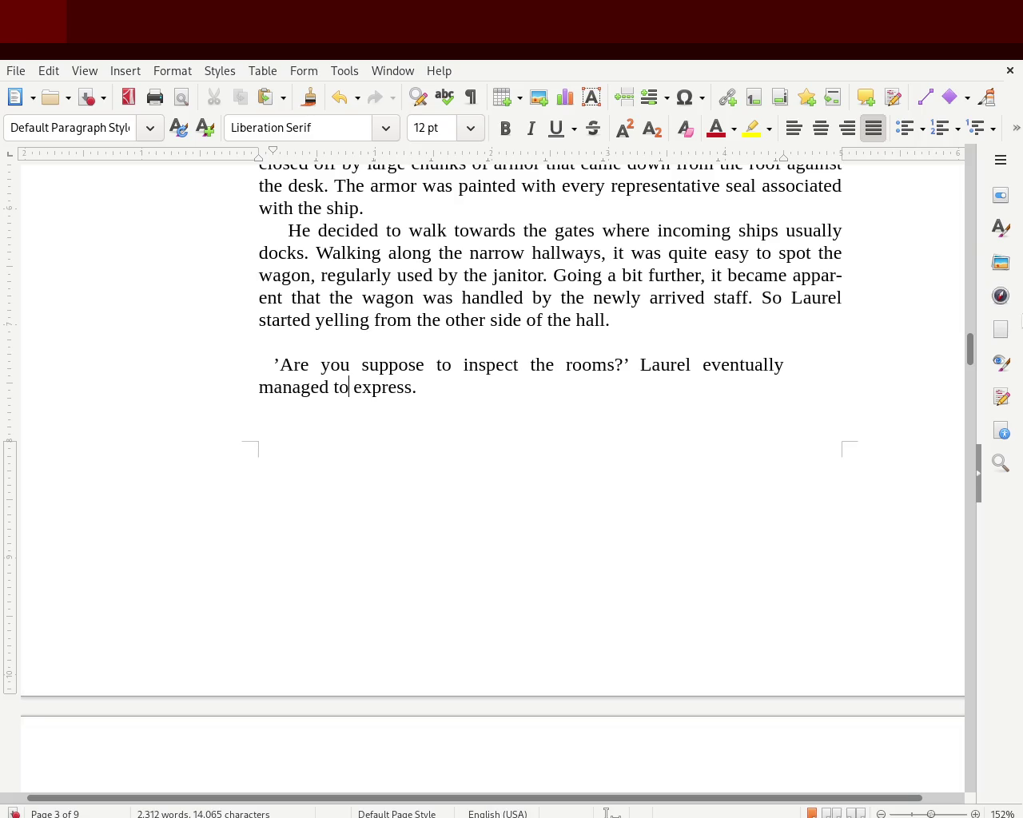
left_click_drag(970, 352, 967, 382)
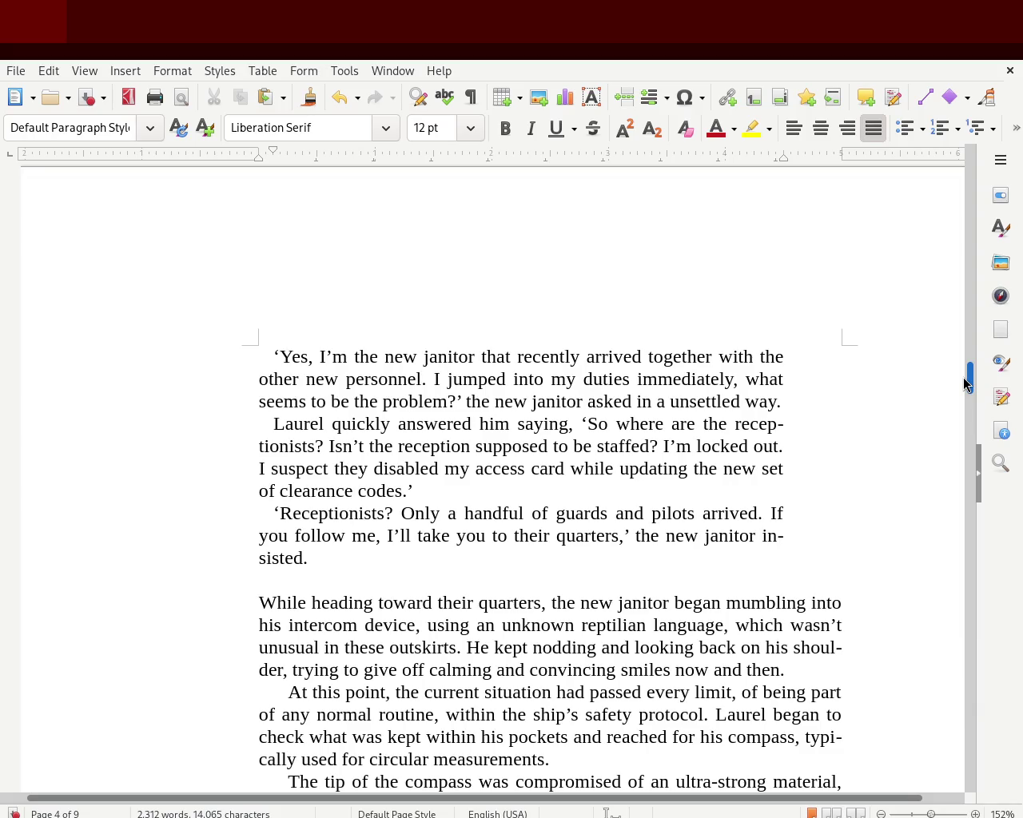
Step: Replace 'quickly answered him' with 'responded' in Laurel's reply and save
double_click(373, 418)
type("respond")
key("Return")
key("Delete")
key("Delete")
key("Delete")
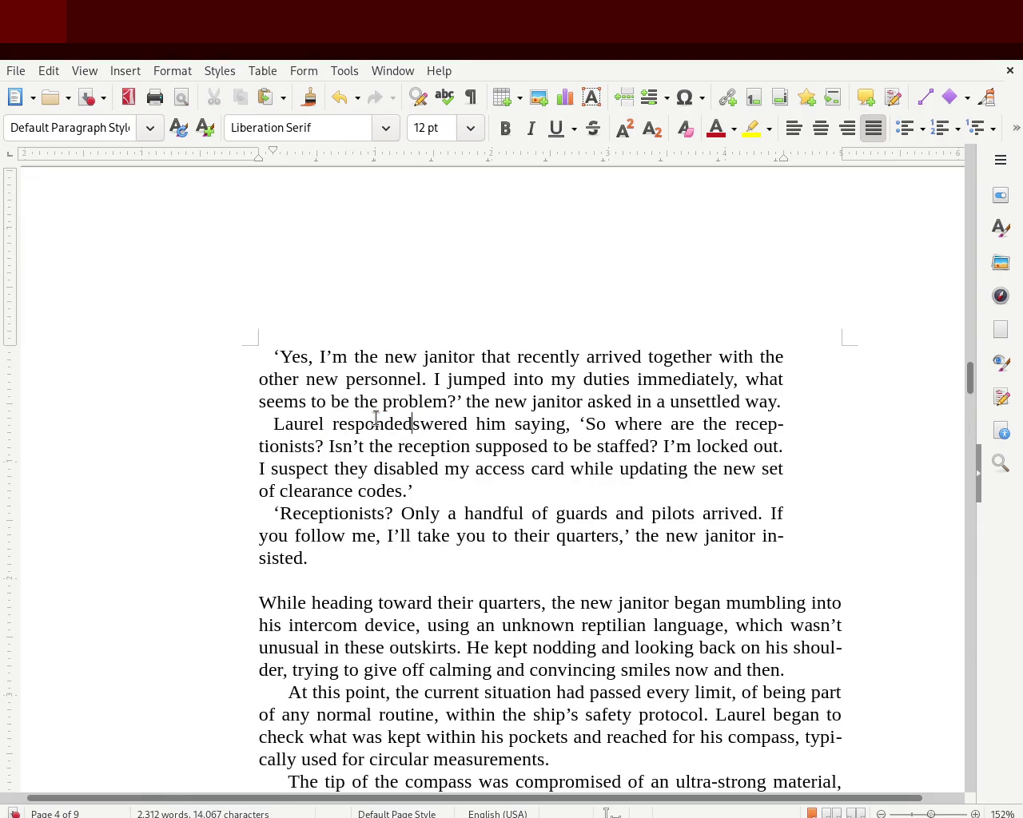
key("Delete")
key("Delete")
key("Delete")
key("Delete")
key("Delete")
key("Delete")
key("Delete")
key("Delete")
key("Delete")
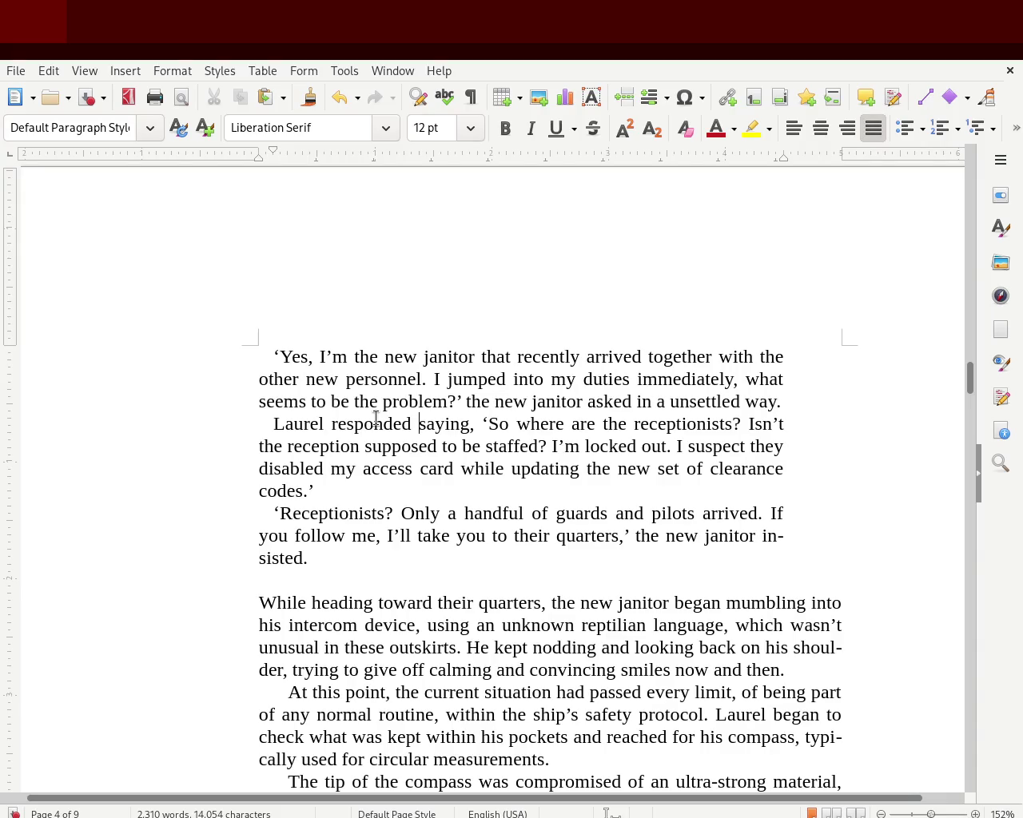
key("ctrl+s")
left_click_drag(970, 384, 971, 401)
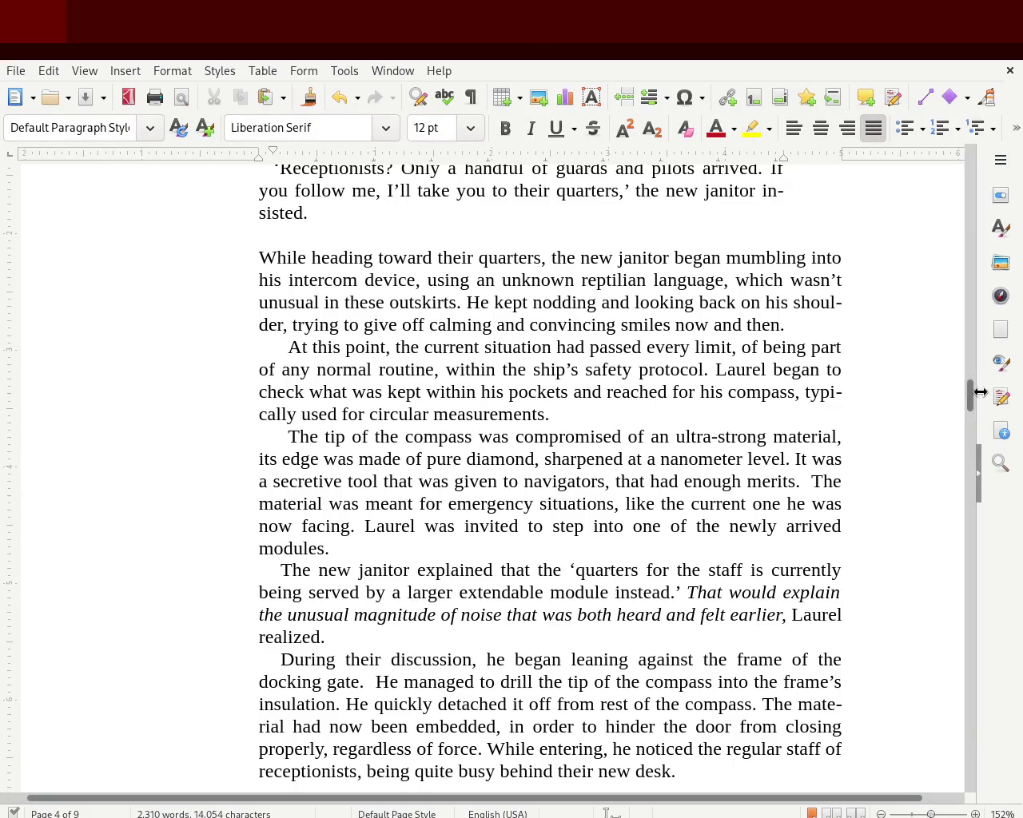
Step: Clear the accidental selection and scroll down to page 5's 'Chapter 2. Entering the module'
key("ctrl+shift+Down")
left_click(874, 333)
left_click_drag(968, 393, 953, 457)
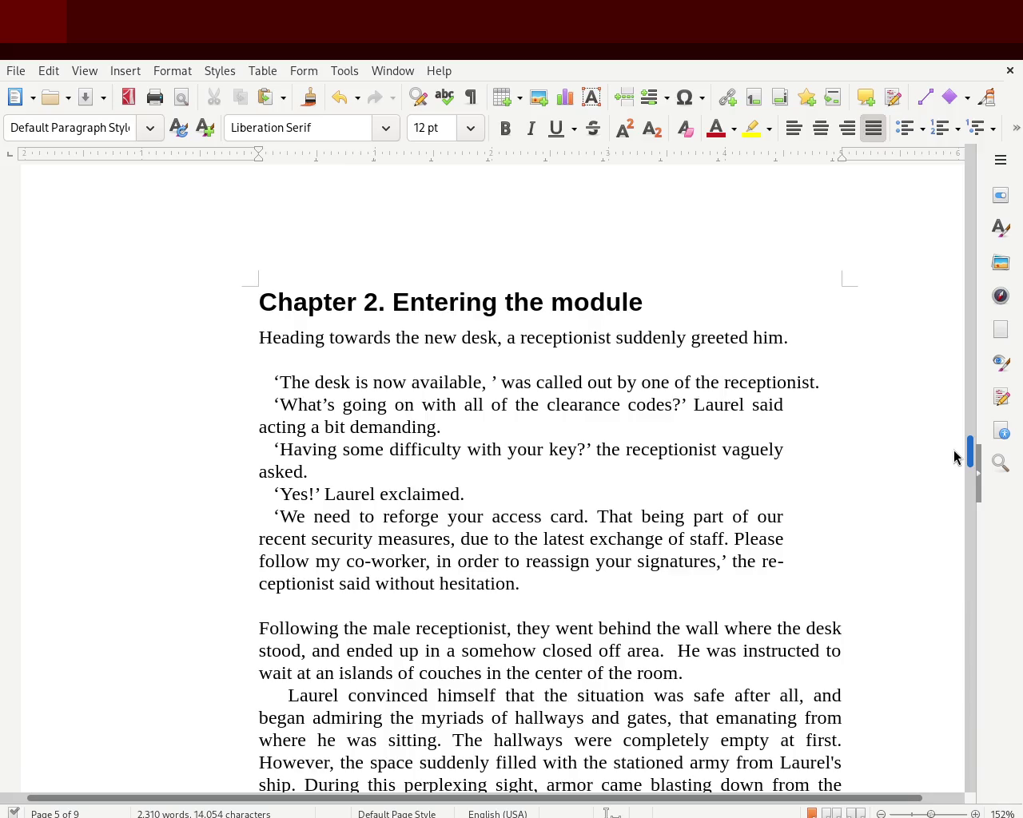
Step: Replace 'Entering' with 'Inside' in the Chapter 2 heading, then scroll back up to page 2
double_click(442, 299)
type("Inside")
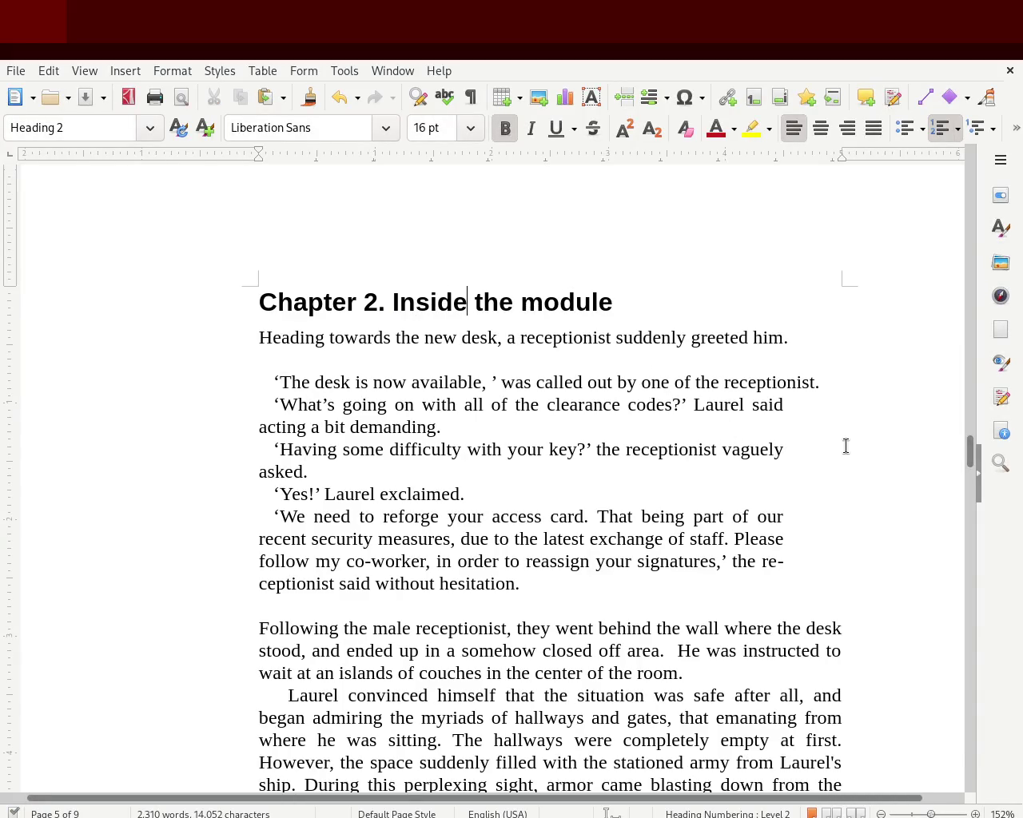
mouse_move(969, 456)
left_mouse_down()
mouse_move(972, 241)
mouse_move(973, 255)
left_mouse_up()
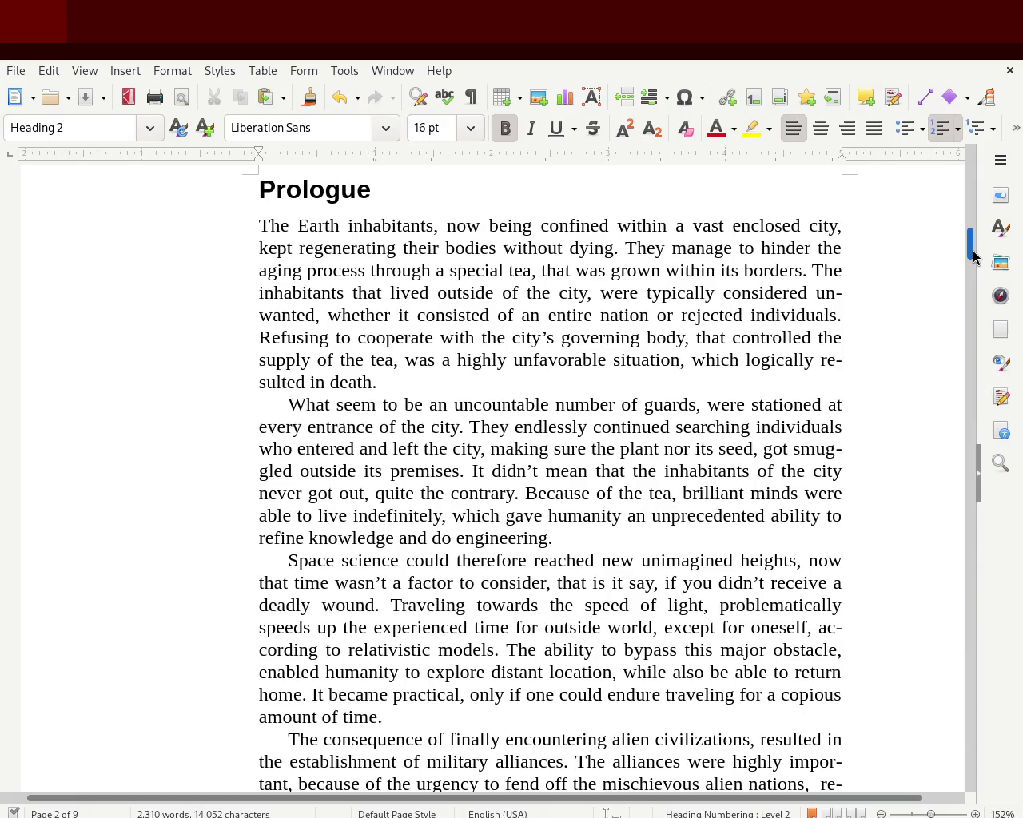
mouse_move(973, 255)
left_mouse_down()
mouse_move(972, 183)
mouse_move(970, 267)
mouse_move(971, 258)
left_mouse_up()
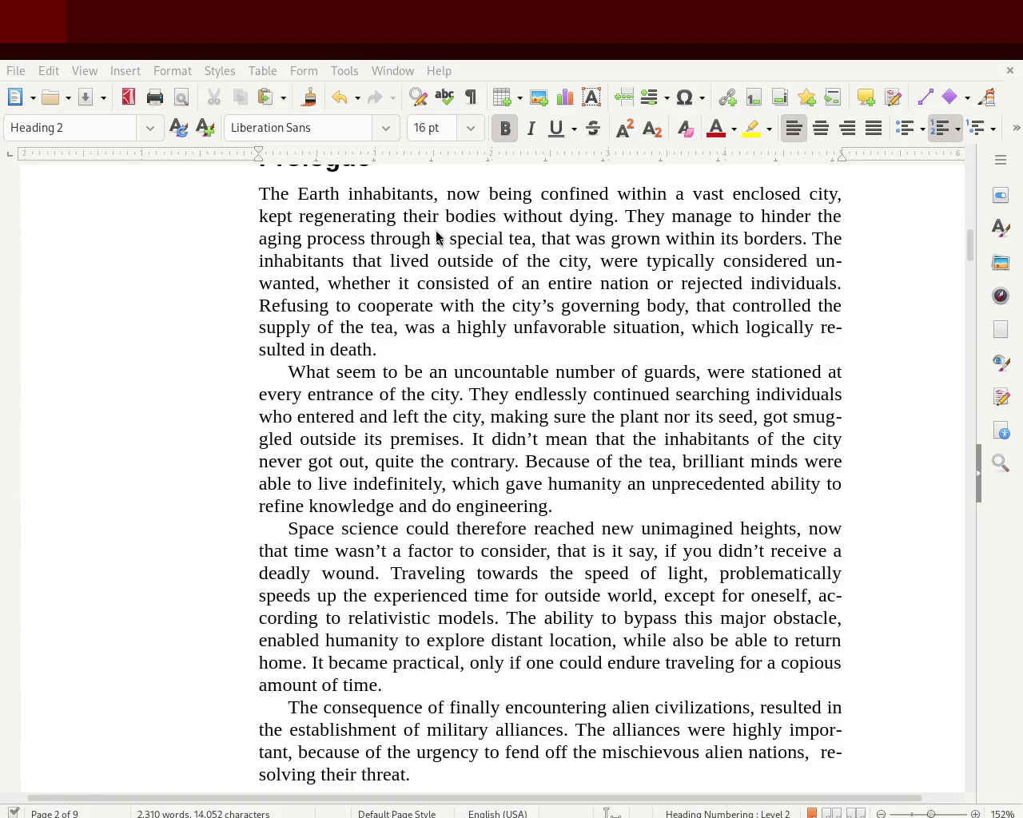
Step: Scroll to the top, then down to page 9's heading '4. The location of discovery'
mouse_move(968, 237)
left_mouse_down()
mouse_move(972, 178)
mouse_move(966, 298)
mouse_move(948, 128)
mouse_move(957, 226)
mouse_move(948, 324)
left_mouse_up()
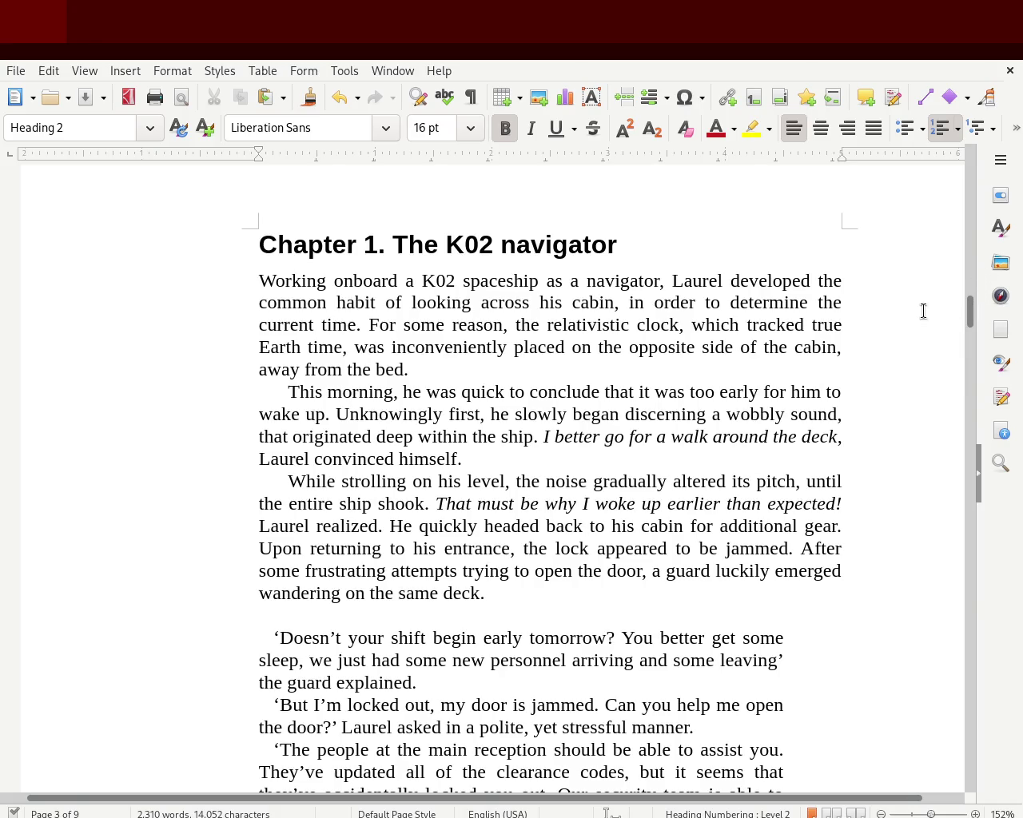
mouse_move(970, 313)
left_mouse_down()
mouse_move(989, 157)
mouse_move(980, 472)
mouse_move(984, 461)
mouse_move(1005, 493)
mouse_move(1009, 548)
mouse_move(1015, 532)
mouse_move(1018, 658)
mouse_move(970, 662)
mouse_move(969, 748)
left_mouse_up()
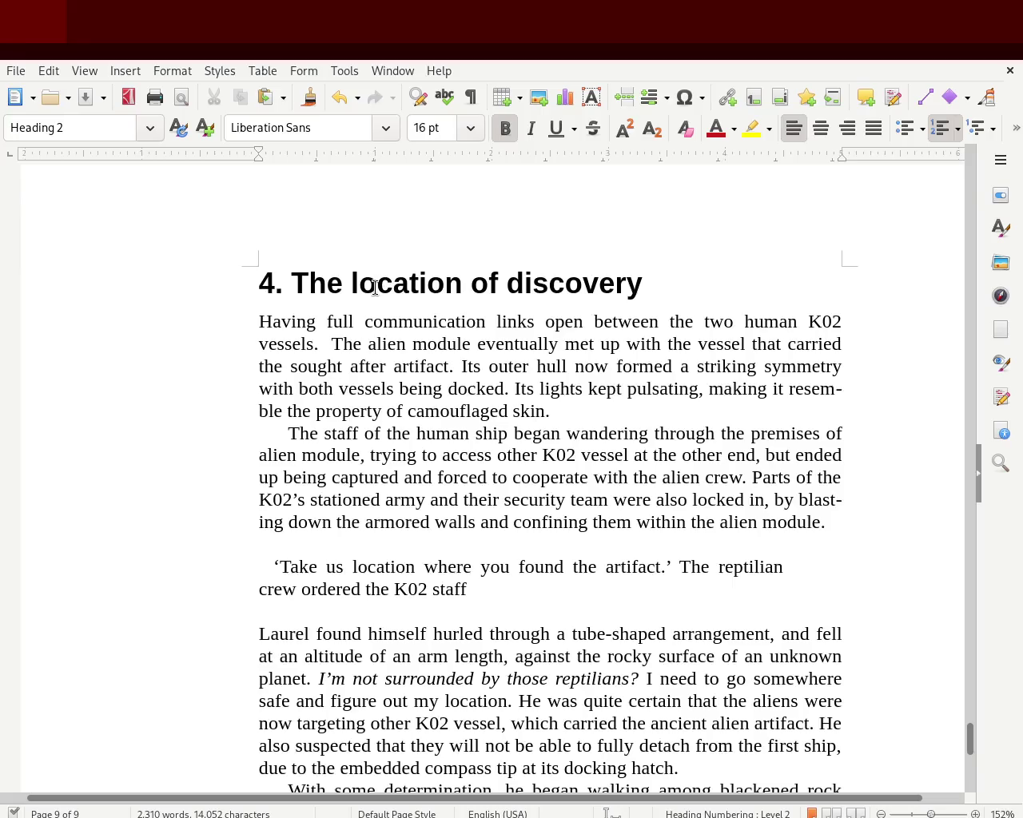
Step: Delete 'of discovery' from the heading, leaving '4. The location'
double_click(516, 288)
key("ctrl+1")
key("Delete")
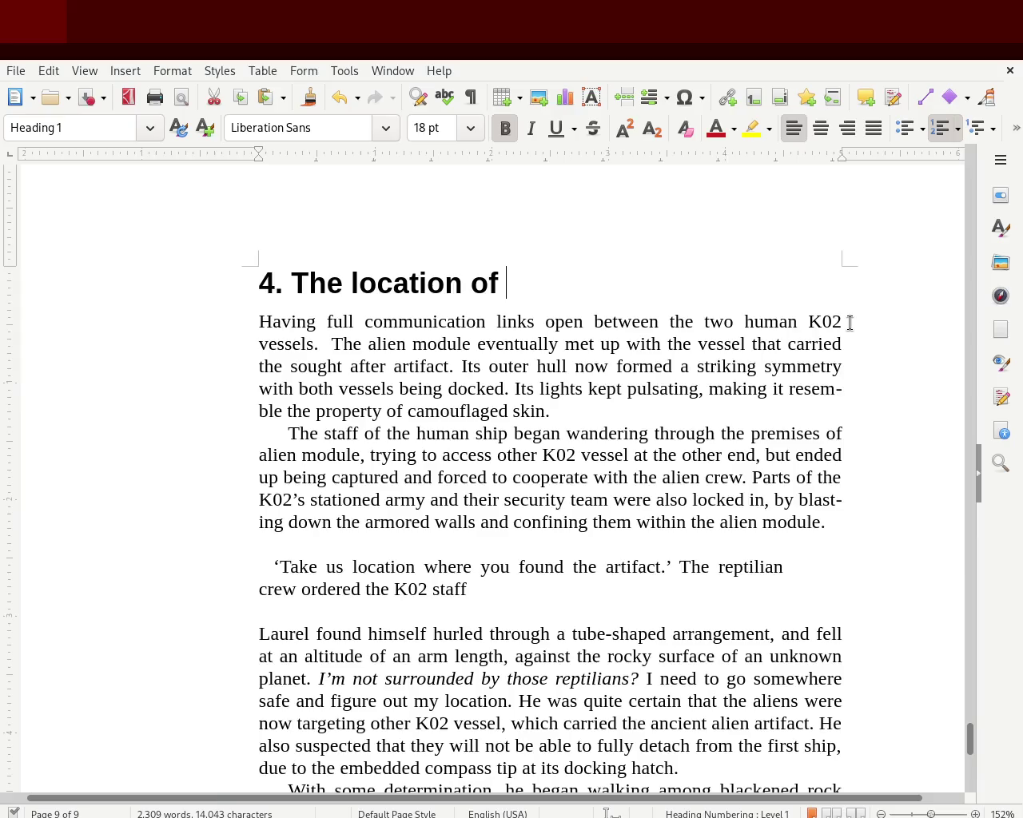
key("BackSpace")
key("BackSpace")
key("BackSpace")
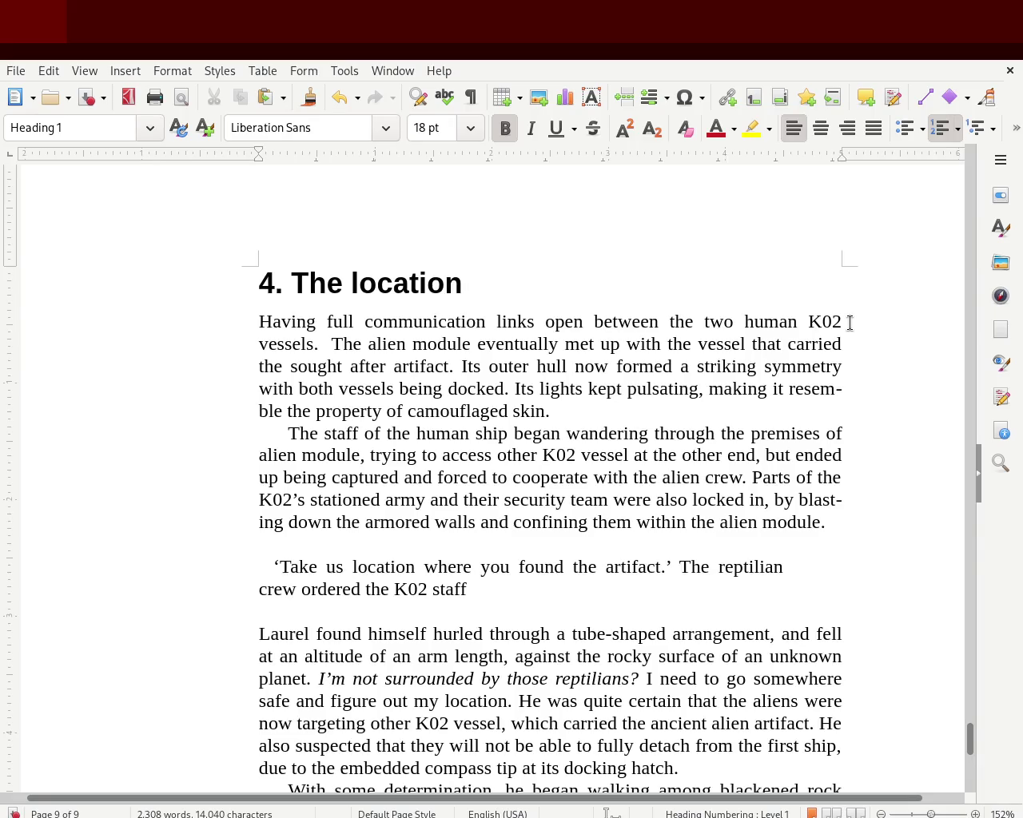
Step: Insert a new word after 'The' in the heading, typed as 'excecating'
key("Left")
key("Left")
key("Left")
key("Left")
key("Right")
type("exc")
key("BackSpace")
key("BackSpace")
key("BackSpace")
key("Right")
key("Right")
key("Right")
key("Right")
key("Left")
key("ctrl+Left")
key("Left")
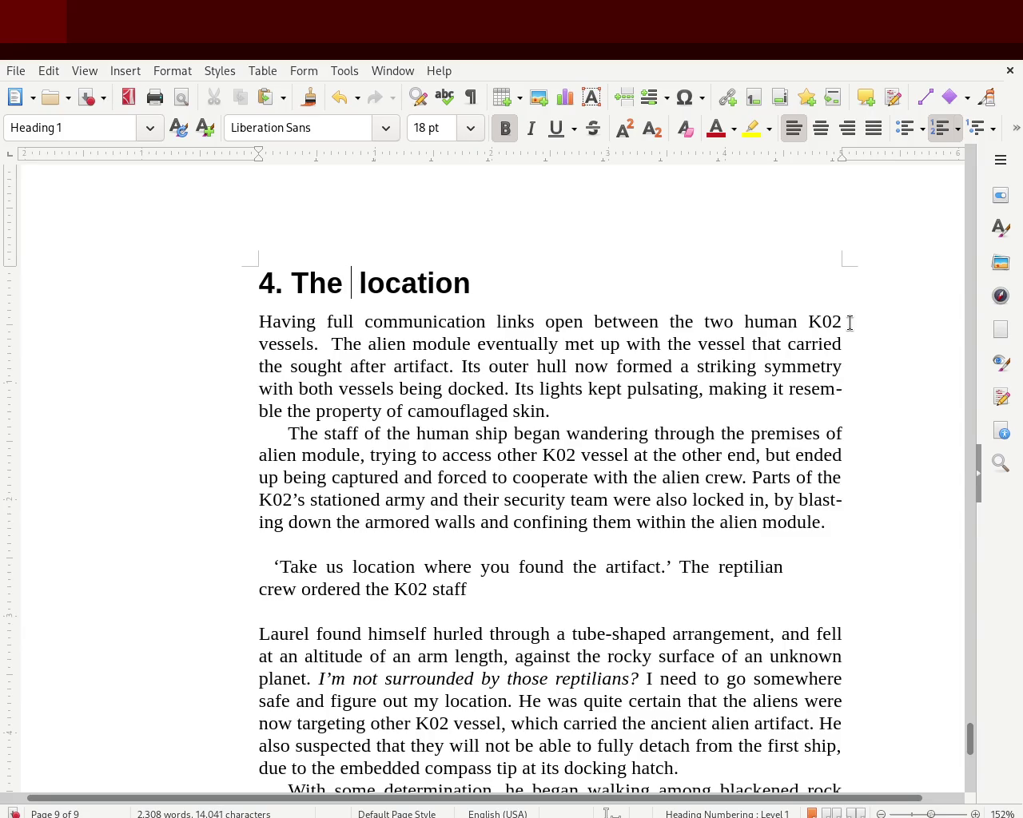
key("BackSpace")
key("Right")
key("Right")
key("Right")
key("Right")
key("Left")
key("Left")
key("Left")
key("Left")
key("Left")
key("Left")
key("Left")
key("Right")
type("excecatir")
key("BackSpace")
type("ng")
Step: Correct the misspelled 'excecating' to 'excavating'
left_click(687, 479)
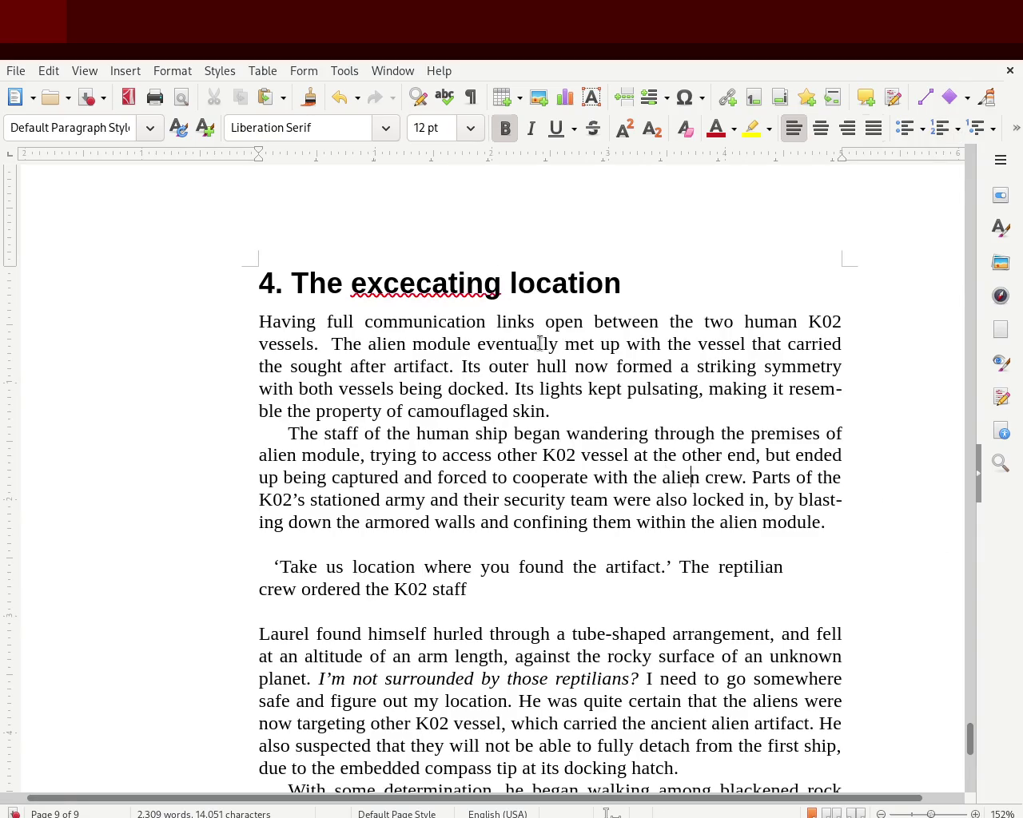
double_click(485, 289)
type("excavating")
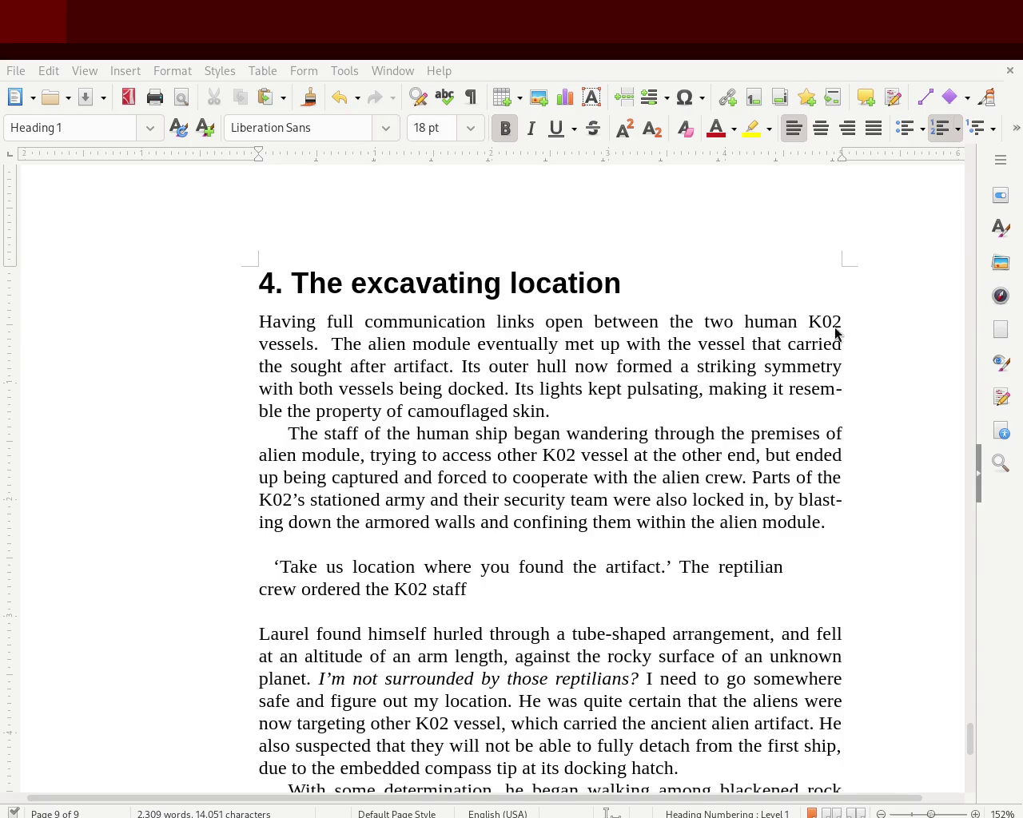
Step: Scroll up to the end of page 7, where Laurel phases out of sight
left_click(501, 288)
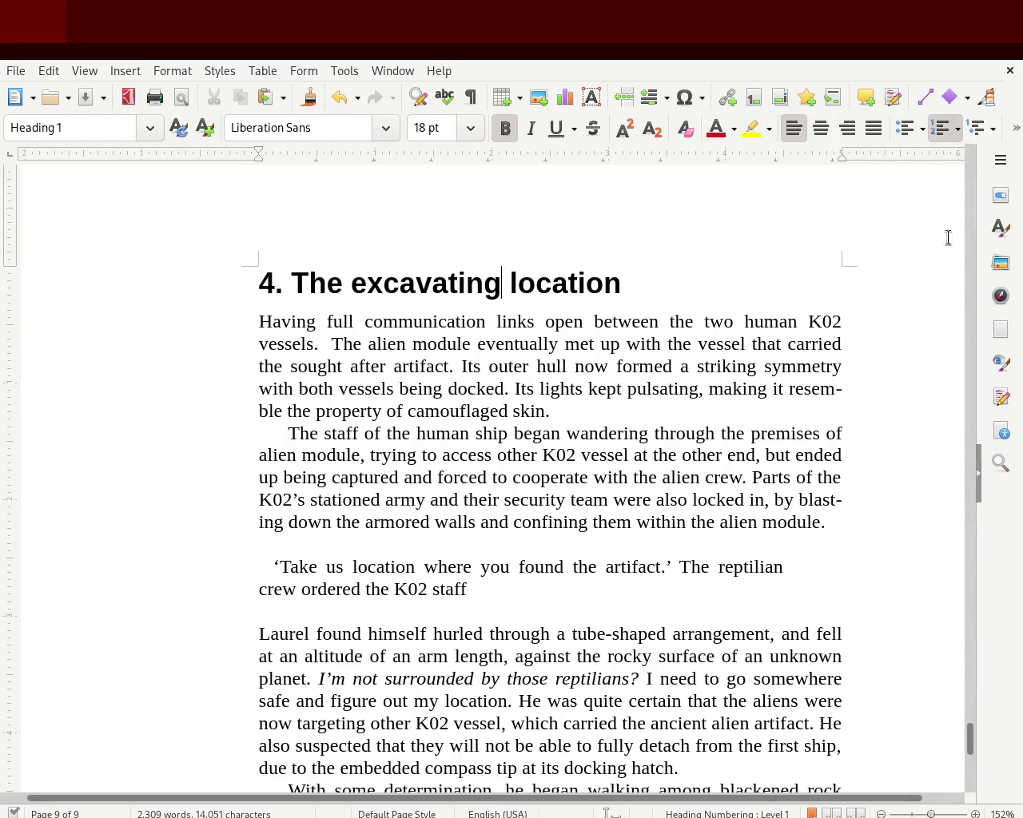
mouse_move(969, 749)
left_mouse_down()
mouse_move(935, 171)
mouse_move(934, 445)
mouse_move(943, 497)
mouse_move(953, 436)
mouse_move(965, 627)
left_mouse_up()
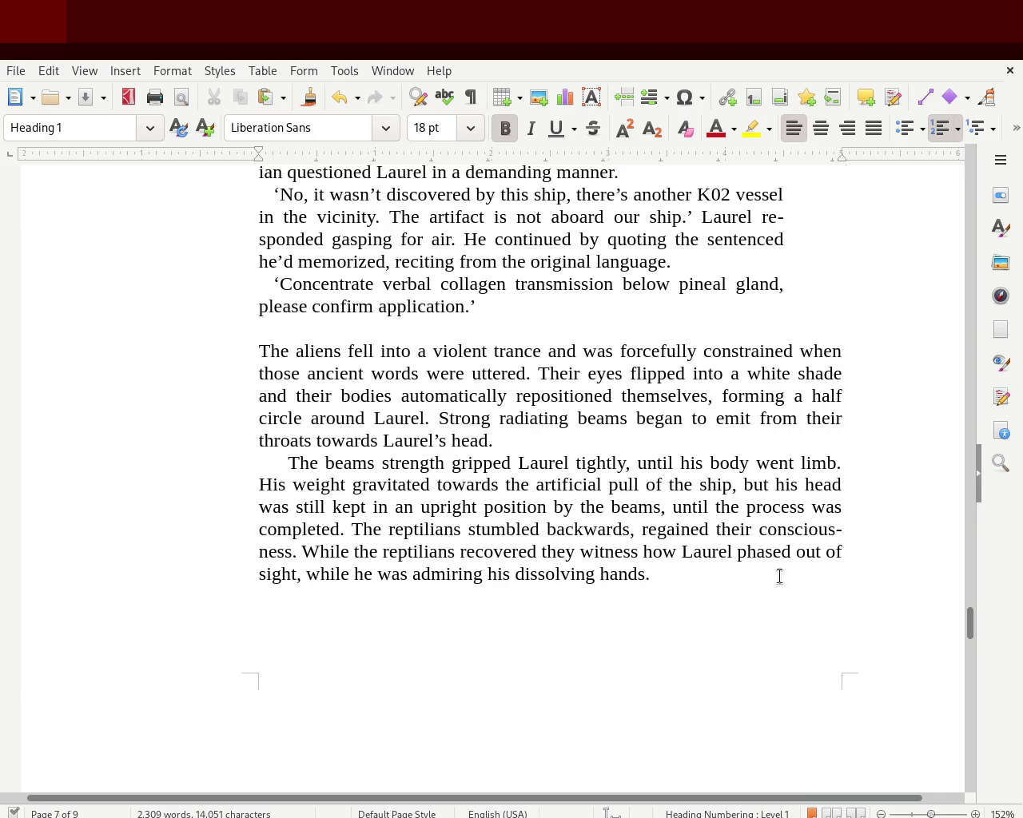
Step: Turn 'regained' into 'regaining' in the last paragraph and save the manuscript
left_click(708, 530)
key("BackSpace")
key("BackSpace")
type("ing")
key("ctrl+s")
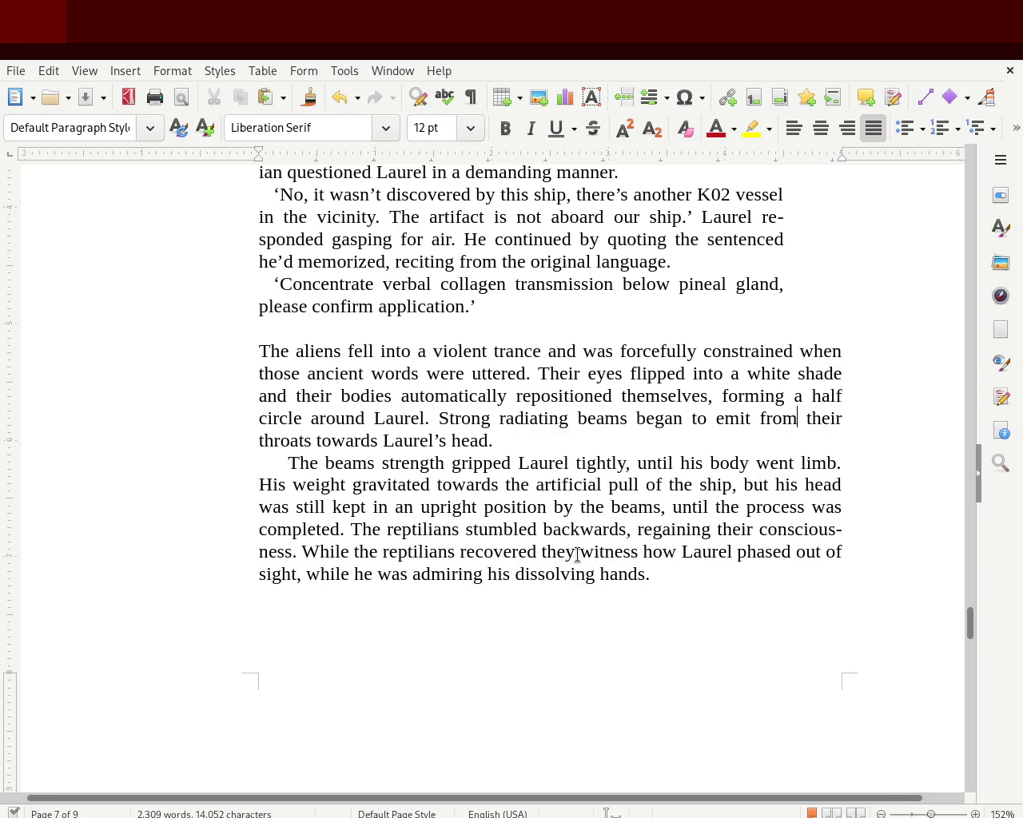
left_click(573, 552)
Step: Insert a comma after 'recovered' so it reads 'While the reptilians recovered, they witness…'
key("ctrl+Left")
type(",")
key("BackSpace")
key("BackSpace")
type(",")
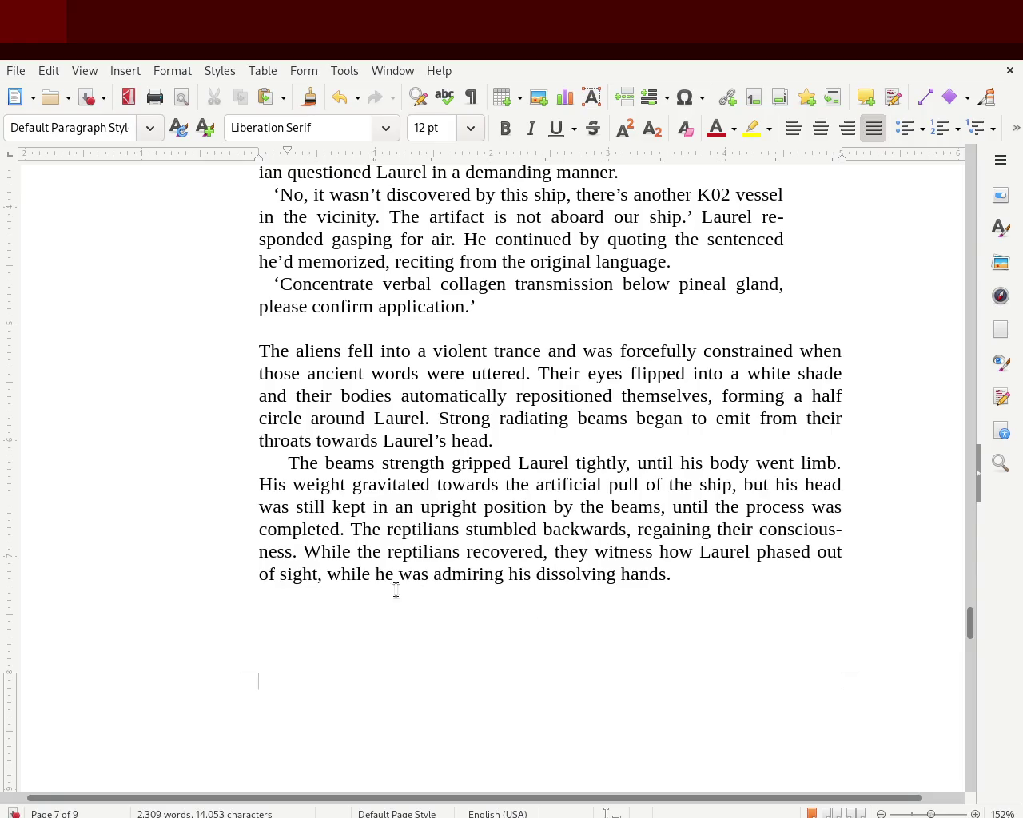
double_click(355, 573)
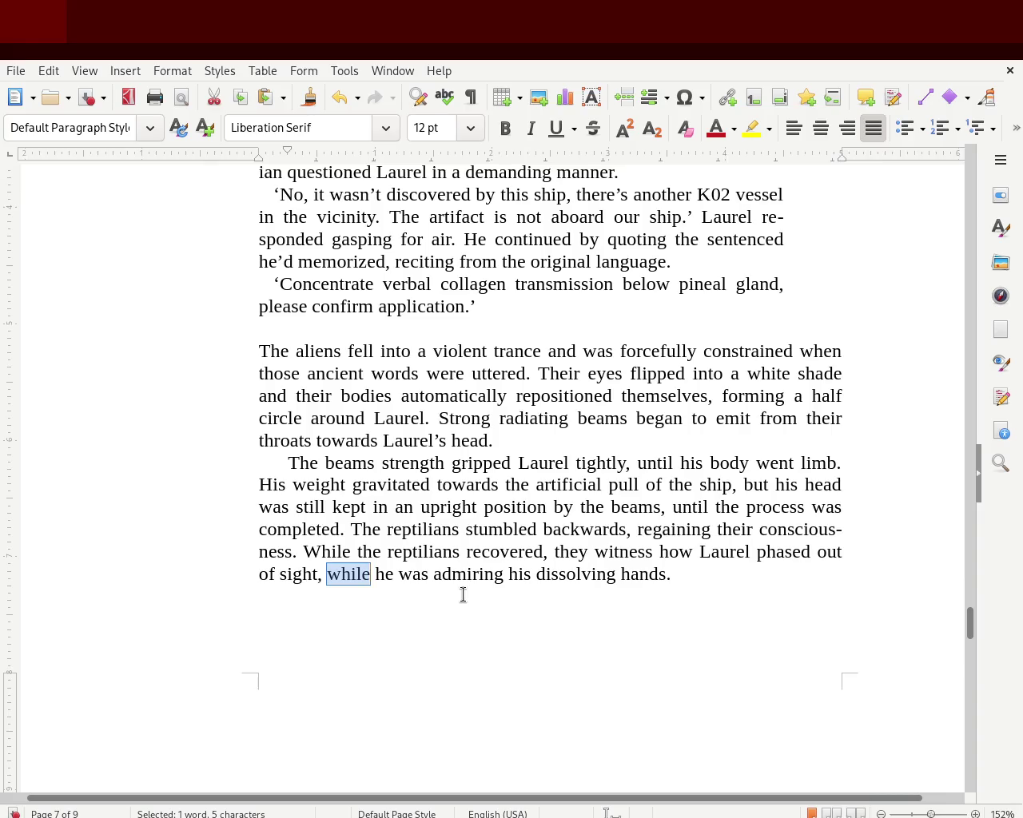
Step: Replace 'while' and 'he was' after 'sight,' with 'when'
key("Delete")
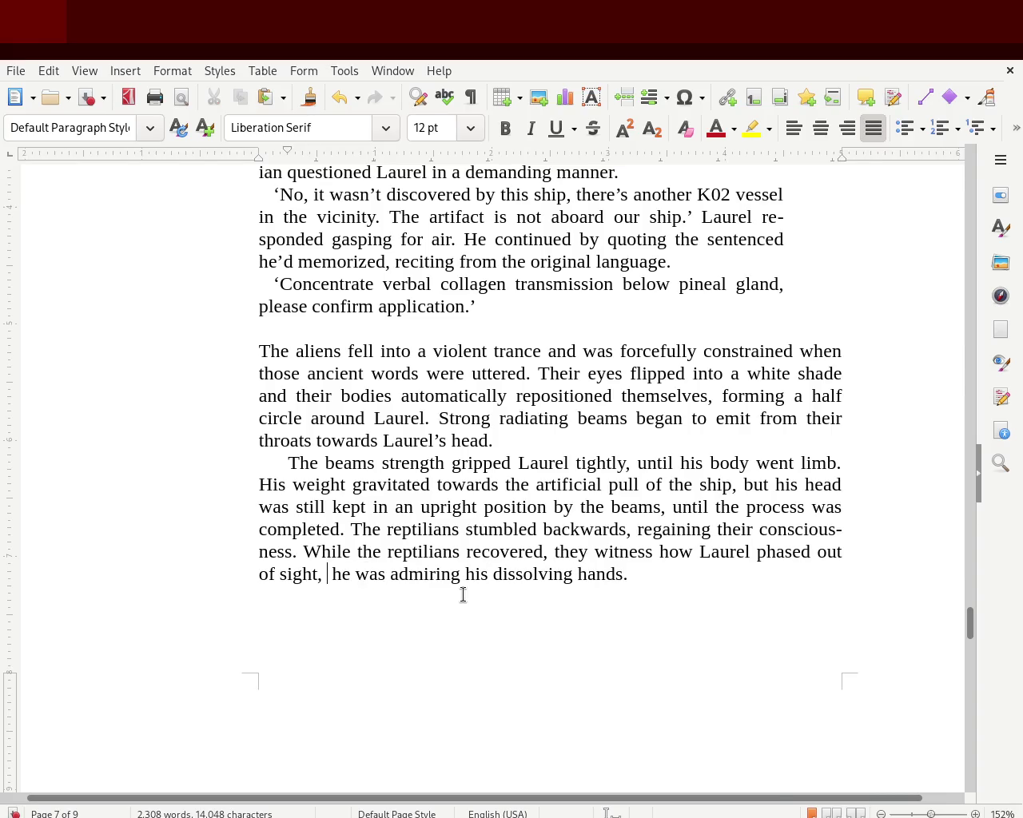
key("Left")
key("Delete")
key("Delete")
key("Delete")
key("Delete")
key("Delete")
key("Delete")
key("Delete")
key("Delete")
type("when")
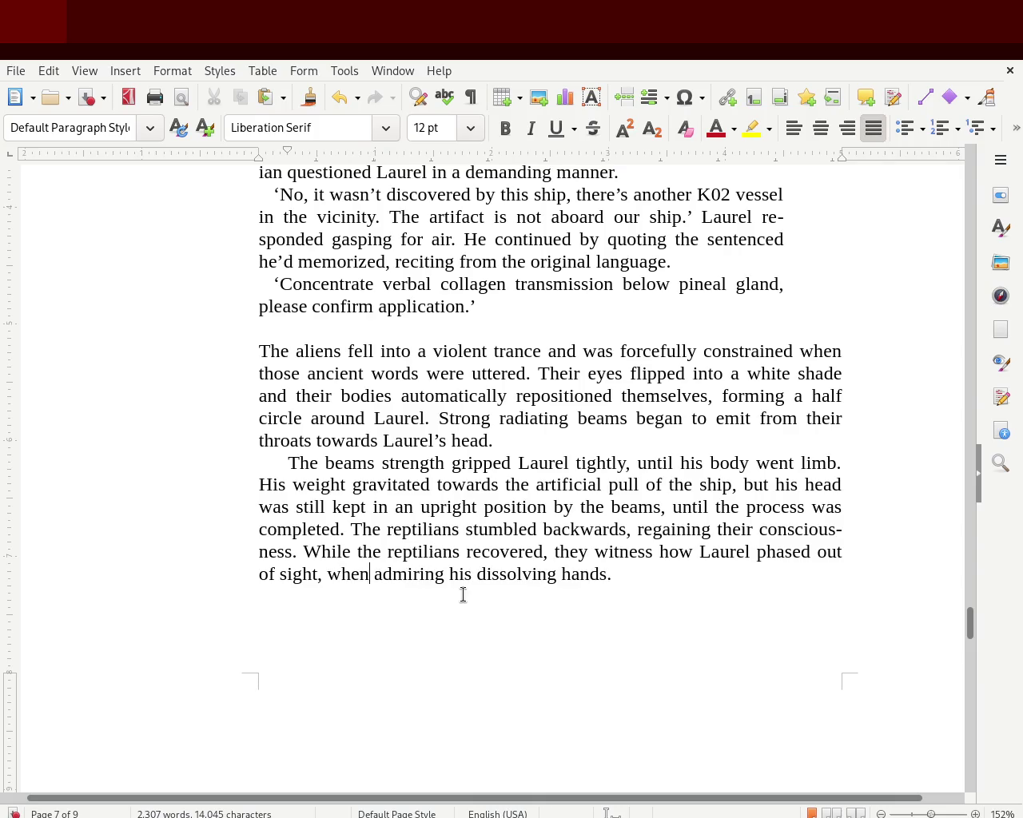
Step: Insert 'he shockingly' before 'admiring' in the last sentence
double_click(433, 573)
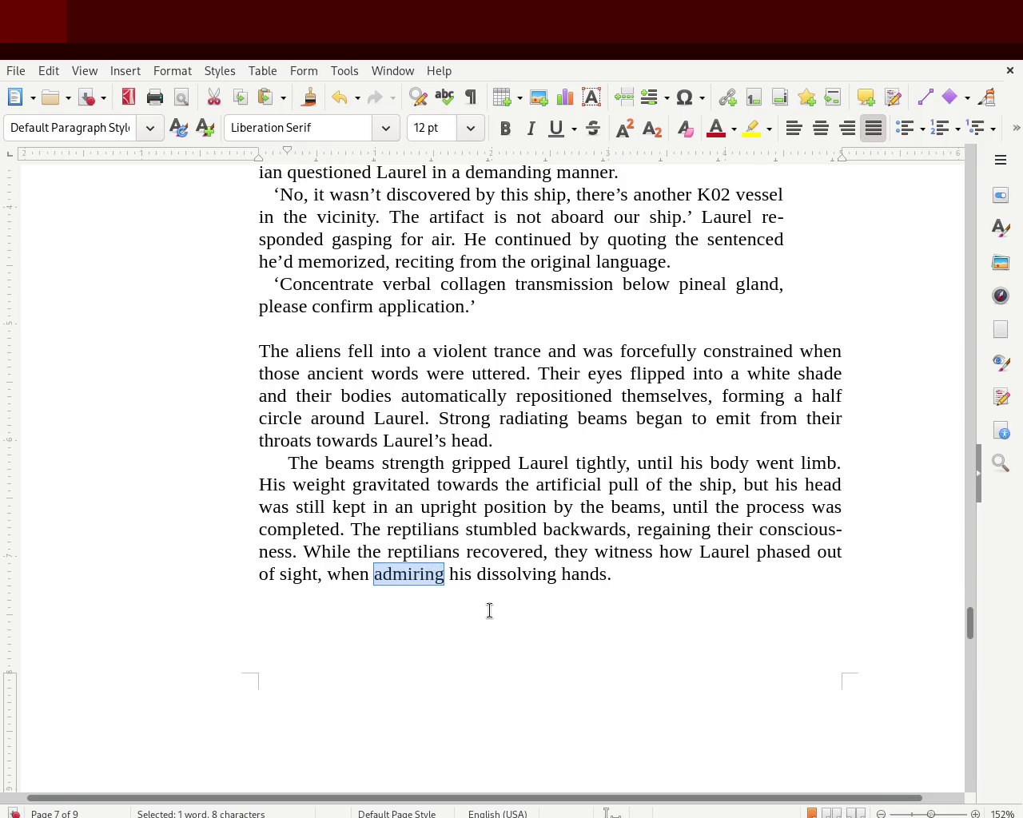
left_click(367, 574)
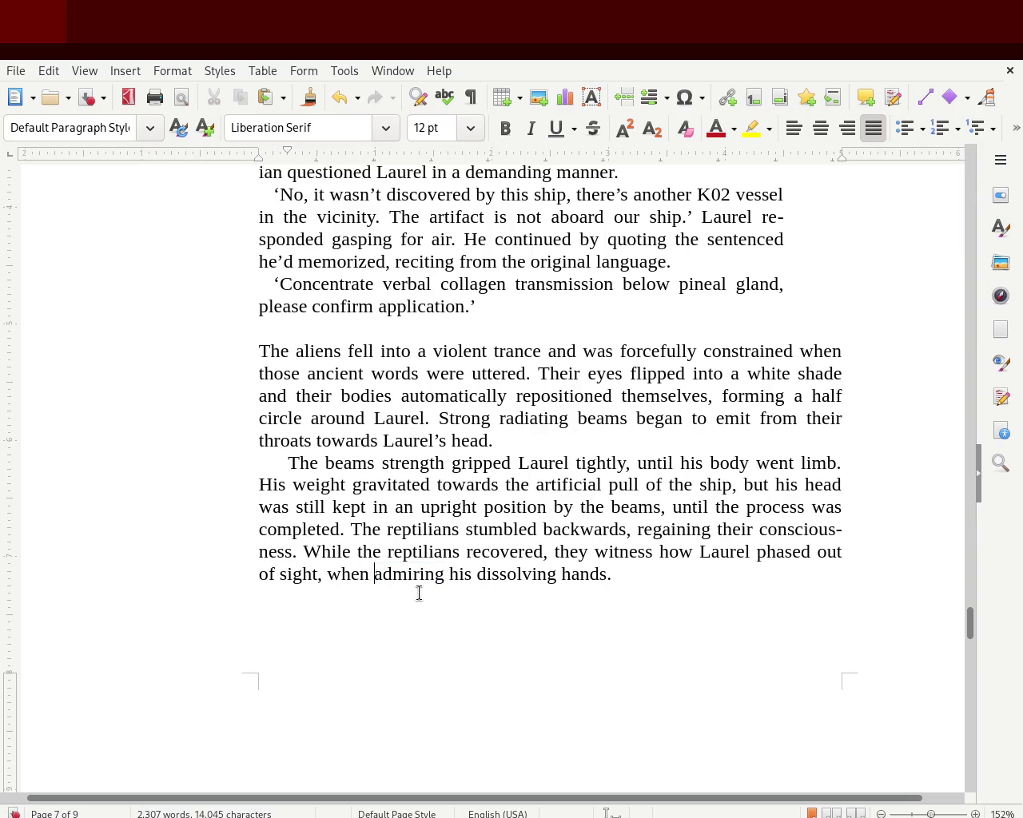
type("s")
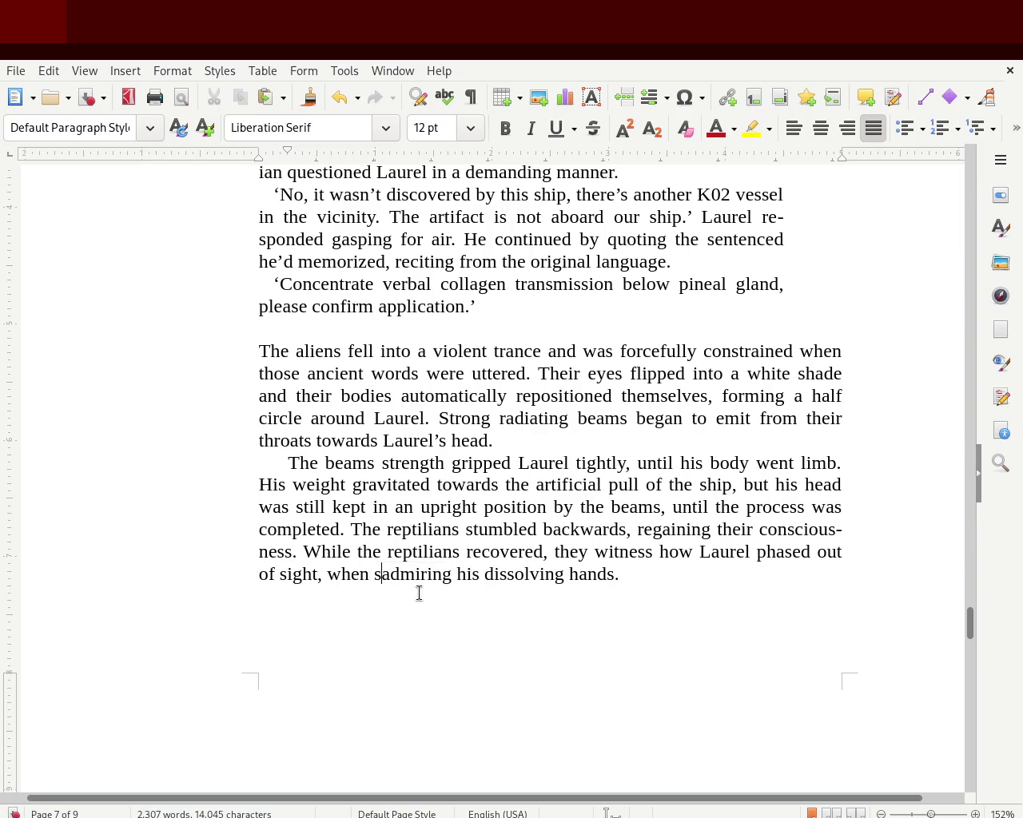
key("BackSpace")
type("he shockingly")
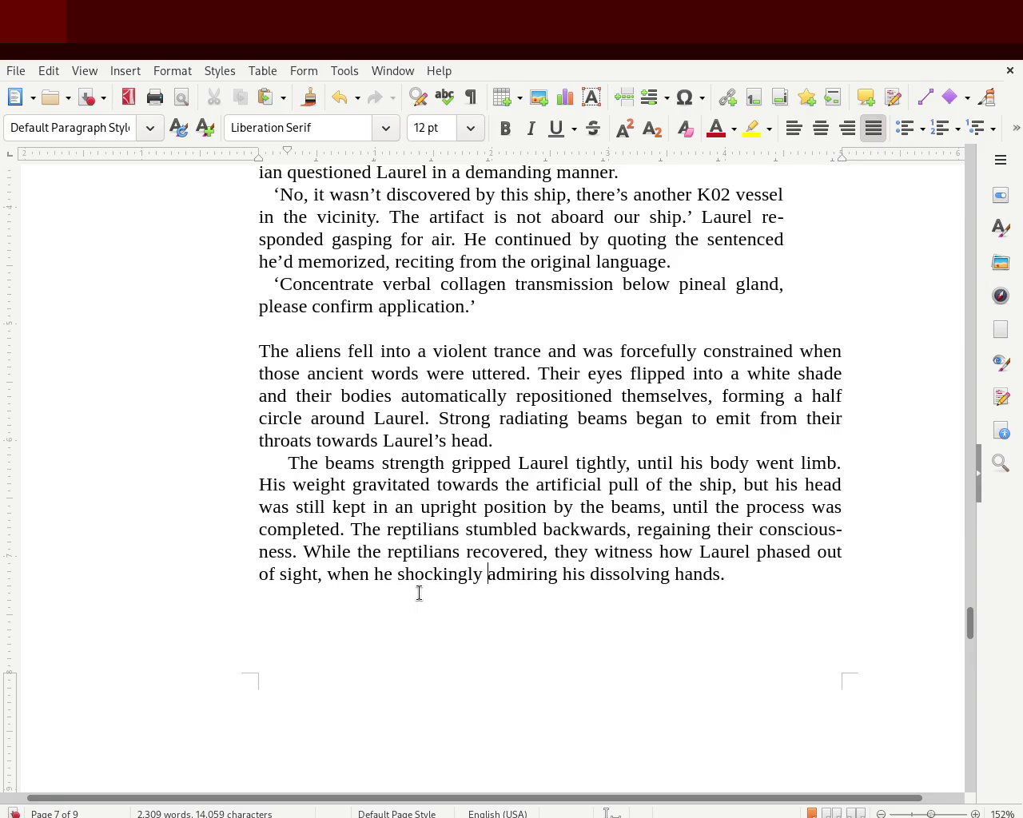
Step: Replace 'admiring' with 'examined', save, and insert 'was' after 'he'
key("Right")
key("Right")
key("Right")
key("Right")
key("Right")
key("Left")
key("Right")
key("BackSpace")
key("BackSpace")
key("BackSpace")
key("BackSpace")
key("BackSpace")
key("BackSpace")
type("examined")
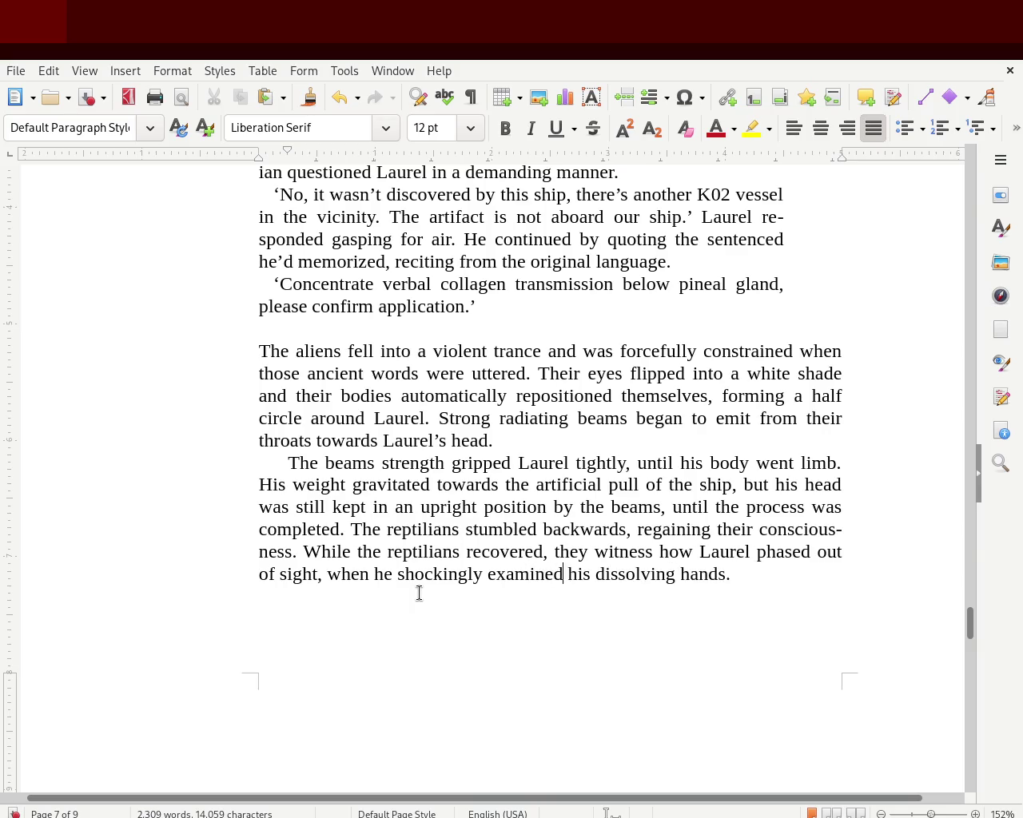
key("ctrl+s")
left_click(396, 575)
type("was")
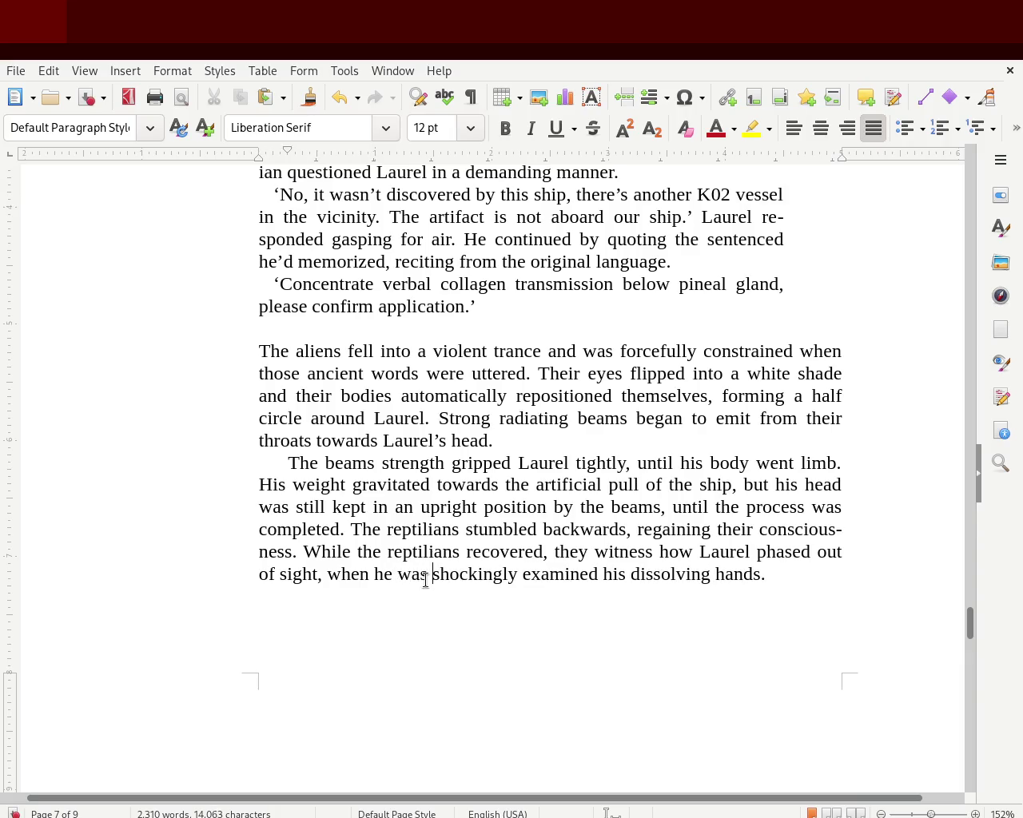
Step: Delete the word before 'shockingly' and replace the opening 'While' with 'During the recovery of'
key("BackSpace")
key("BackSpace")
key("BackSpace")
key("BackSpace")
key("BackSpace")
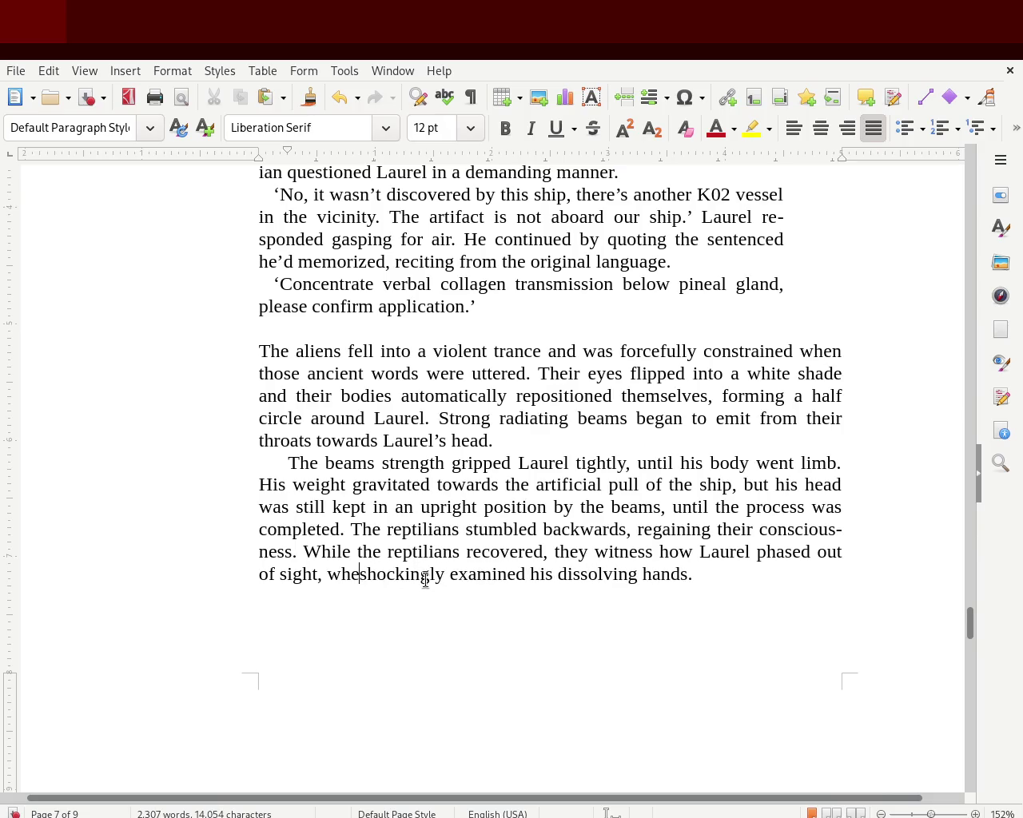
key("Up")
key("Left")
key("Left")
key("Left")
key("Left")
key("Right")
key("Right")
key("Left")
key("Delete")
key("Delete")
key("Delete")
key("Delete")
key("Delete")
type("During the c")
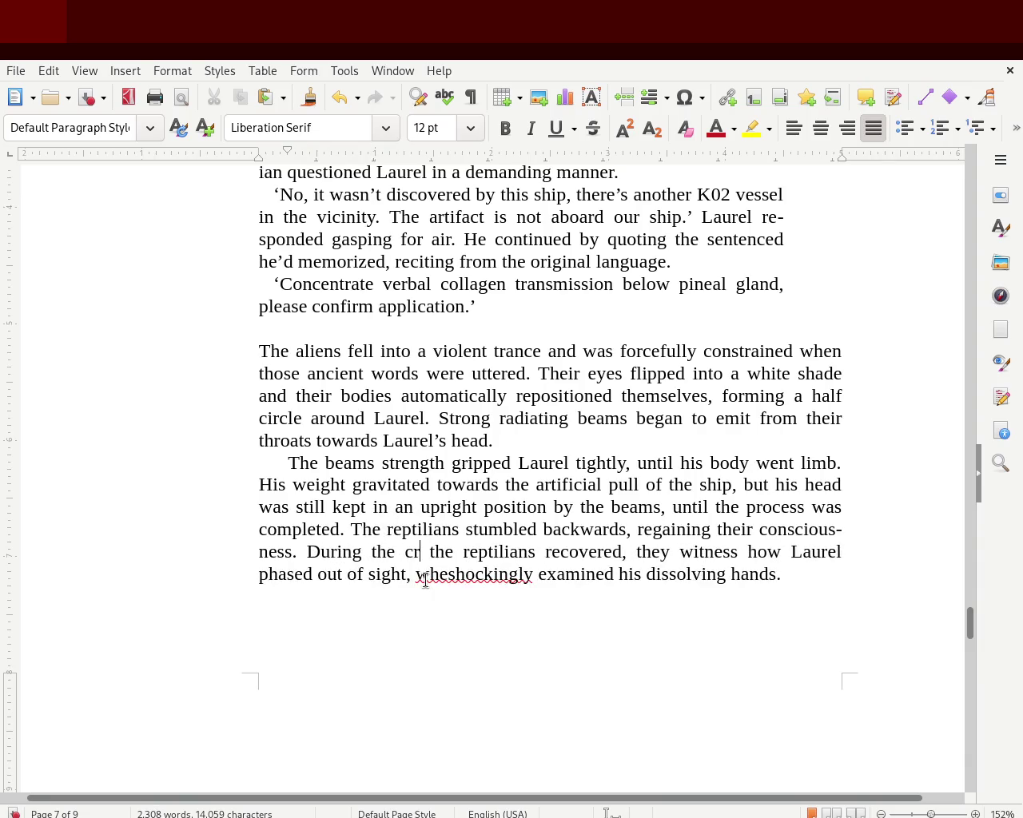
key("BackSpace")
type("recov")
key("BackSpace")
type("very ")
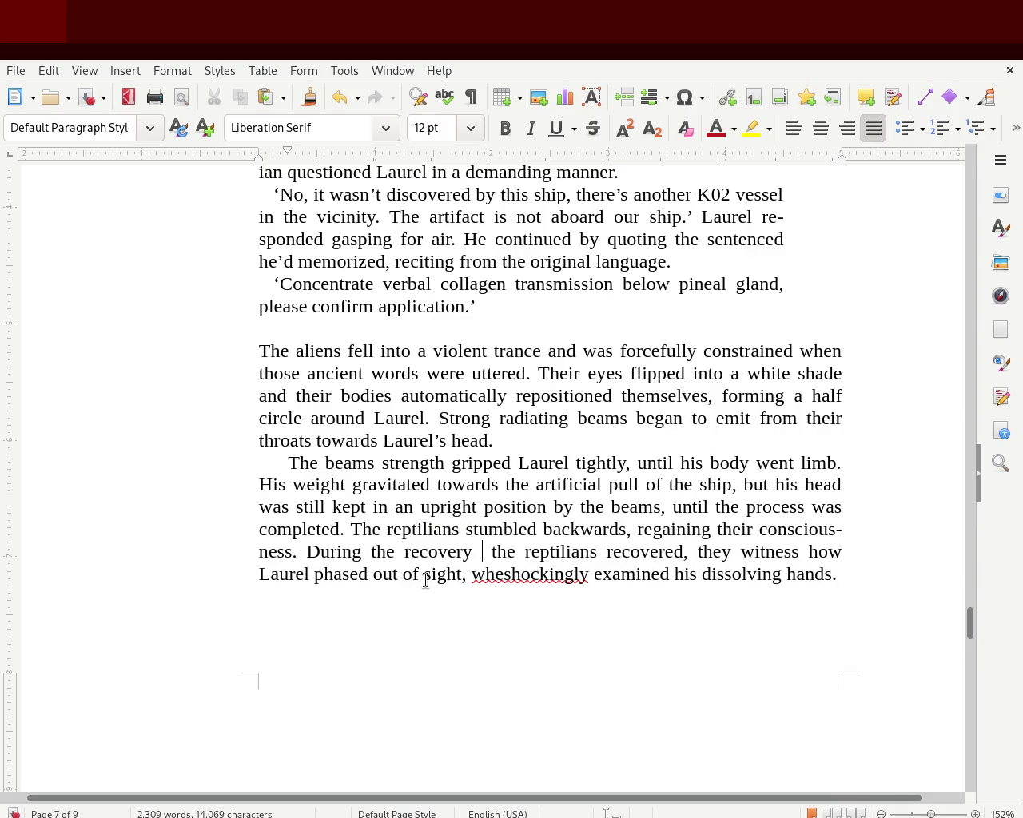
type("of")
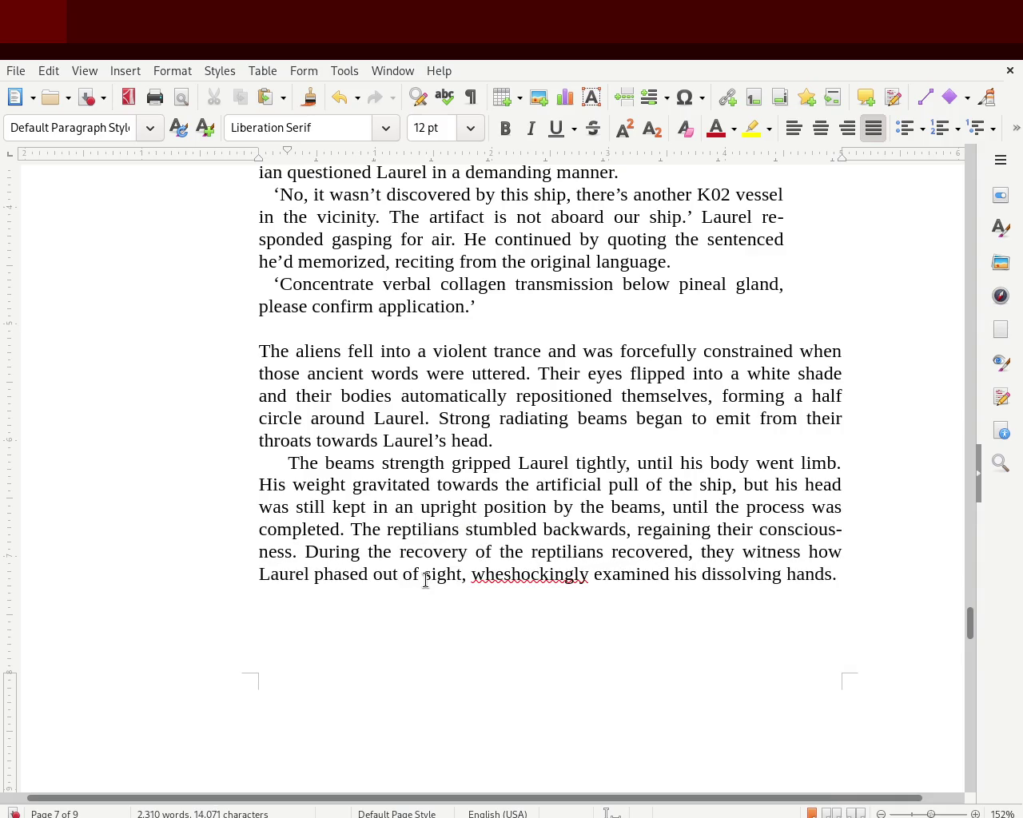
Step: Insert 'repilian's', remove the leftover 'of the reptilians recovered' phrase, type 'while', and save
key("Left")
key("Left")
key("Left")
key("Left")
key("Left")
key("Left")
type("rep")
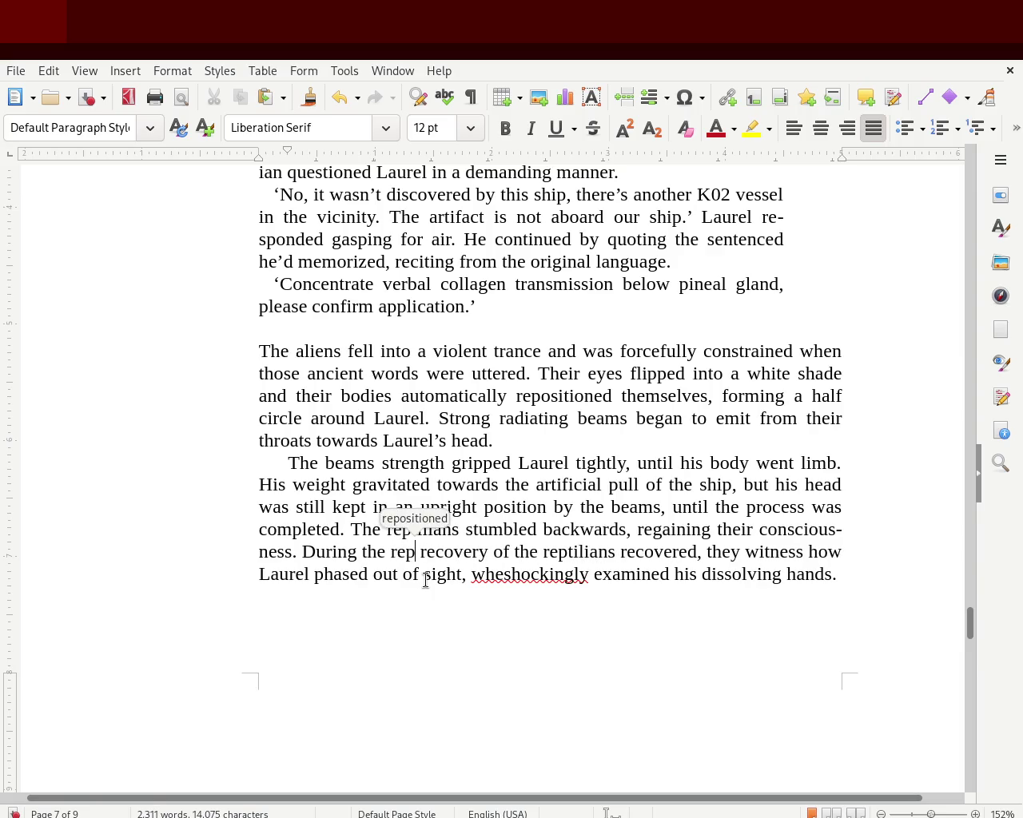
type("ilian's")
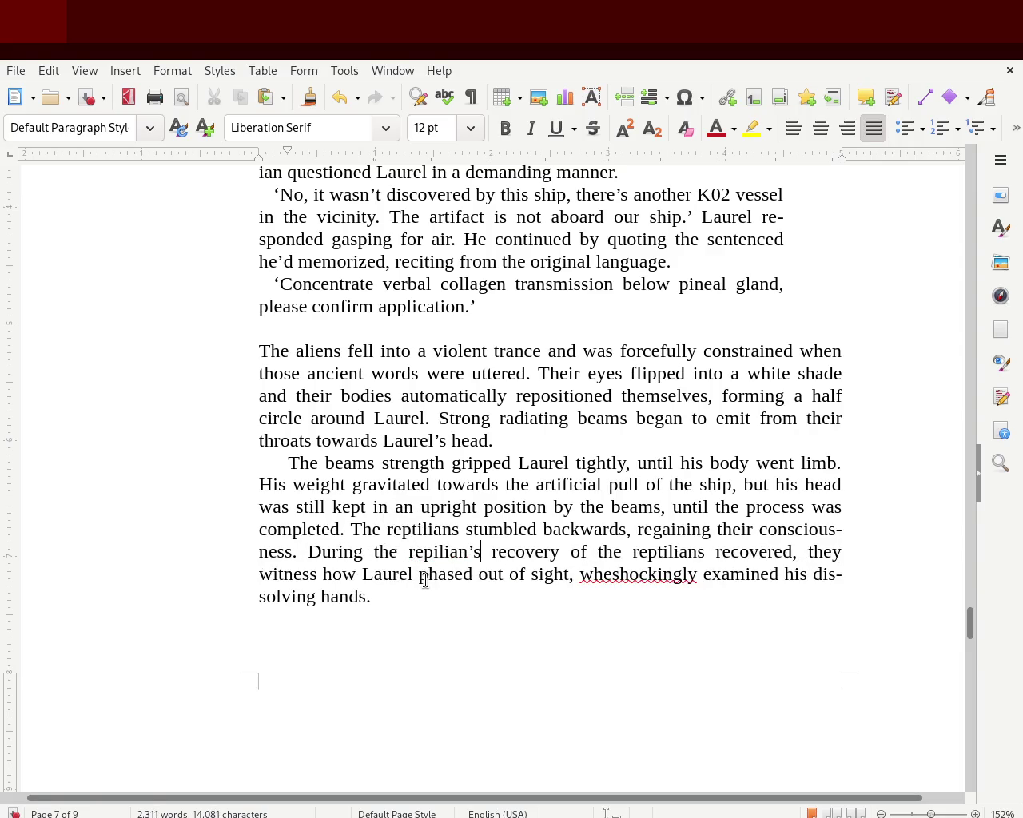
key("Right")
key("Right")
key("Right")
key("Right")
key("Delete")
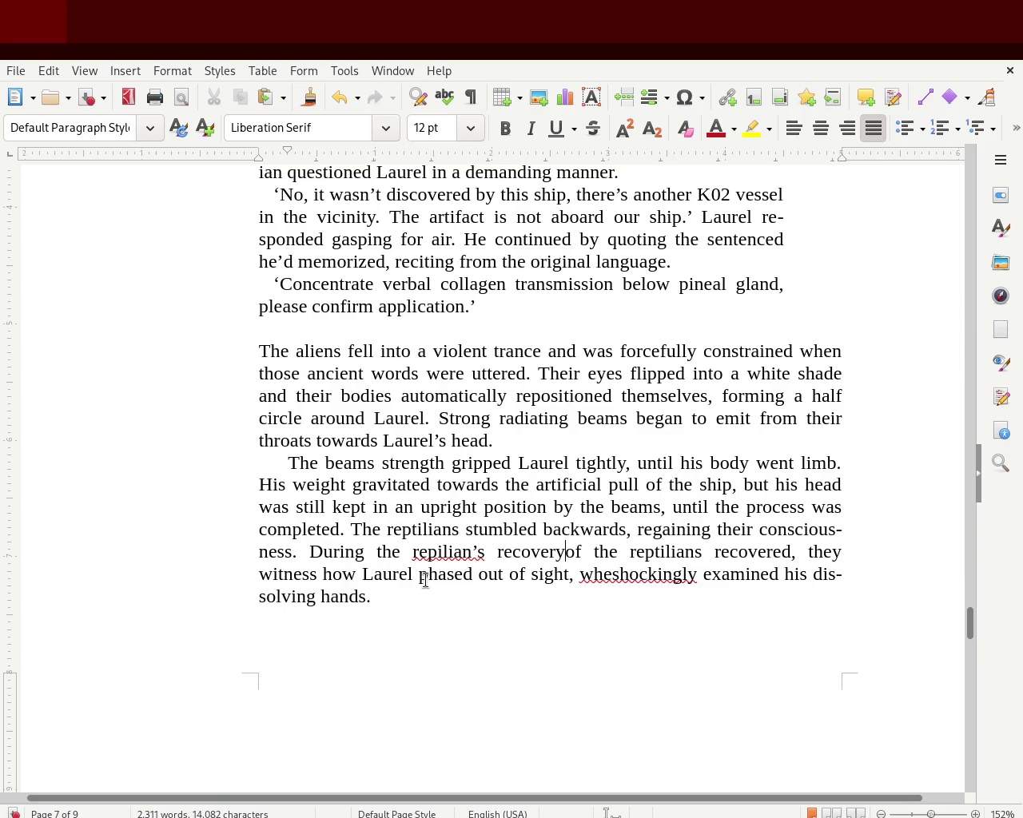
key("Delete")
key("Delete")
key("Delete")
key("Delete")
key("Delete")
key("Delete")
key("Delete")
key("Delete")
key("Right")
key("Right")
key("Right")
key("Right")
key("Right")
key("Right")
key("Right")
key("Right")
key("Right")
key("Right")
key("Right")
key("Right")
key("Right")
key("Right")
key("Delete")
key("Delete")
key("Delete")
key("Delete")
key("Delete")
type("while")
key("ctrl+s")
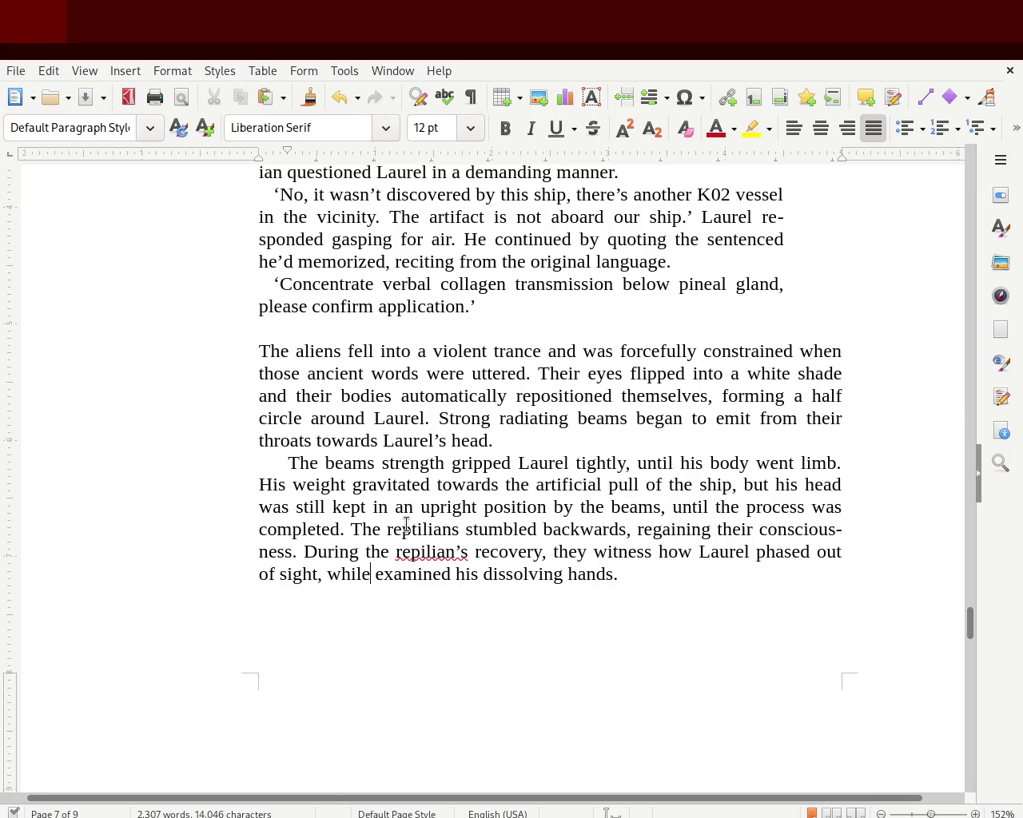
Step: Fix the opening to read 'During their recovery, the reptilians' and save
left_click(399, 551)
type("r")
key("Delete")
key("Delete")
key("Delete")
key("Delete")
key("Delete")
key("Delete")
key("Delete")
key("Delete")
key("Delete")
key("Delete")
key("Delete")
type("i")
key("Right")
key("Right")
type("re")
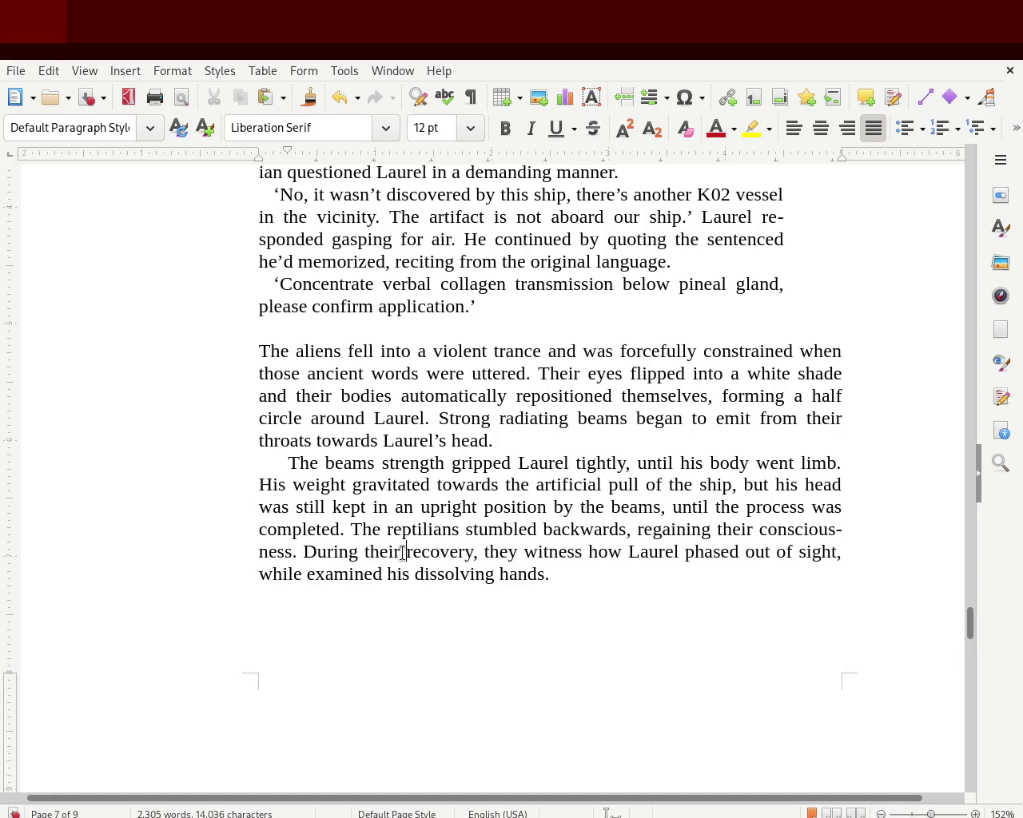
key("Right")
key("Right")
key("Right")
key("Right")
key("Left")
key("BackSpace")
key("BackSpace")
key("BackSpace")
type("he reptilians")
key("ctrl+s")
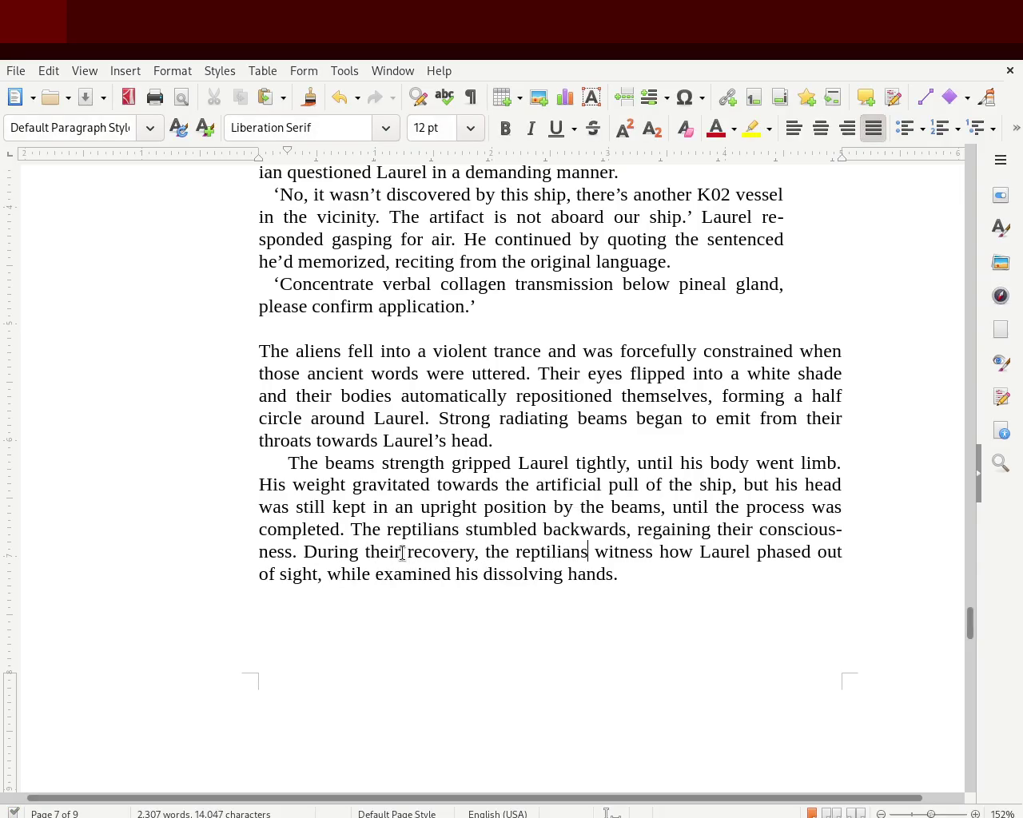
left_click(455, 575)
Step: Add 'he' after 'while' to read 'while he examined his dissolving hands' and save
key("Left")
key("Left")
key("Left")
key("Right")
type("he")
key("Right")
key("Right")
key("Right")
key("Right")
key("ctrl+s")
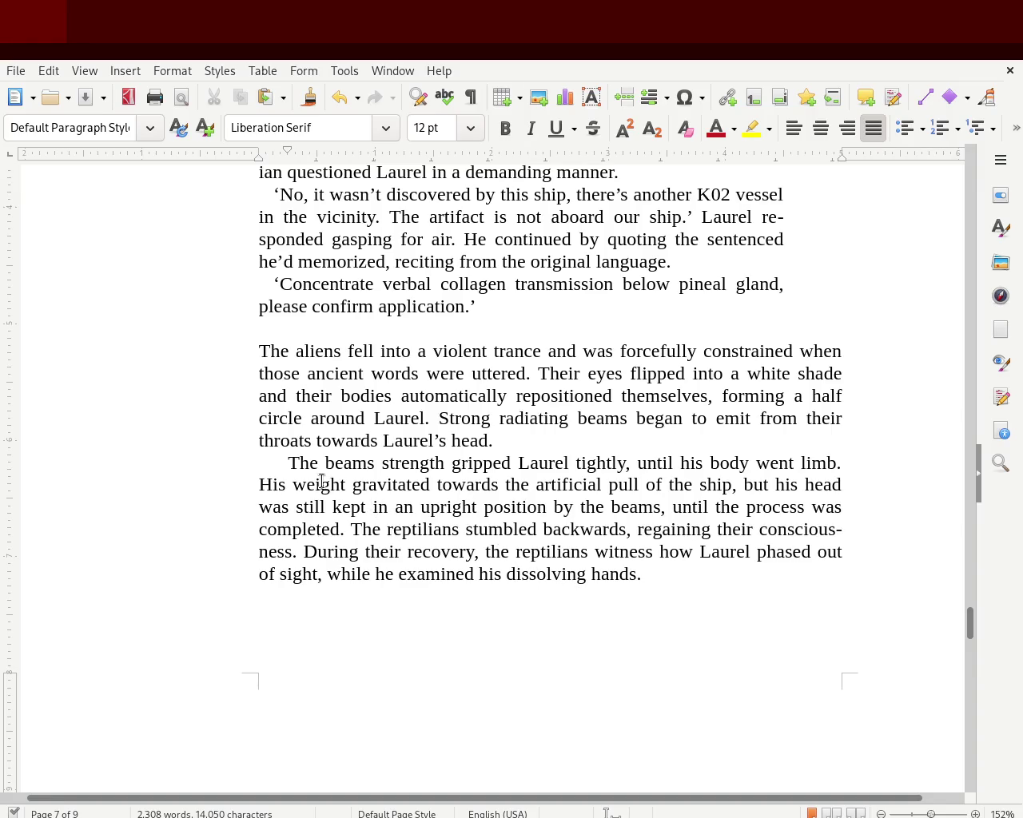
double_click(262, 488)
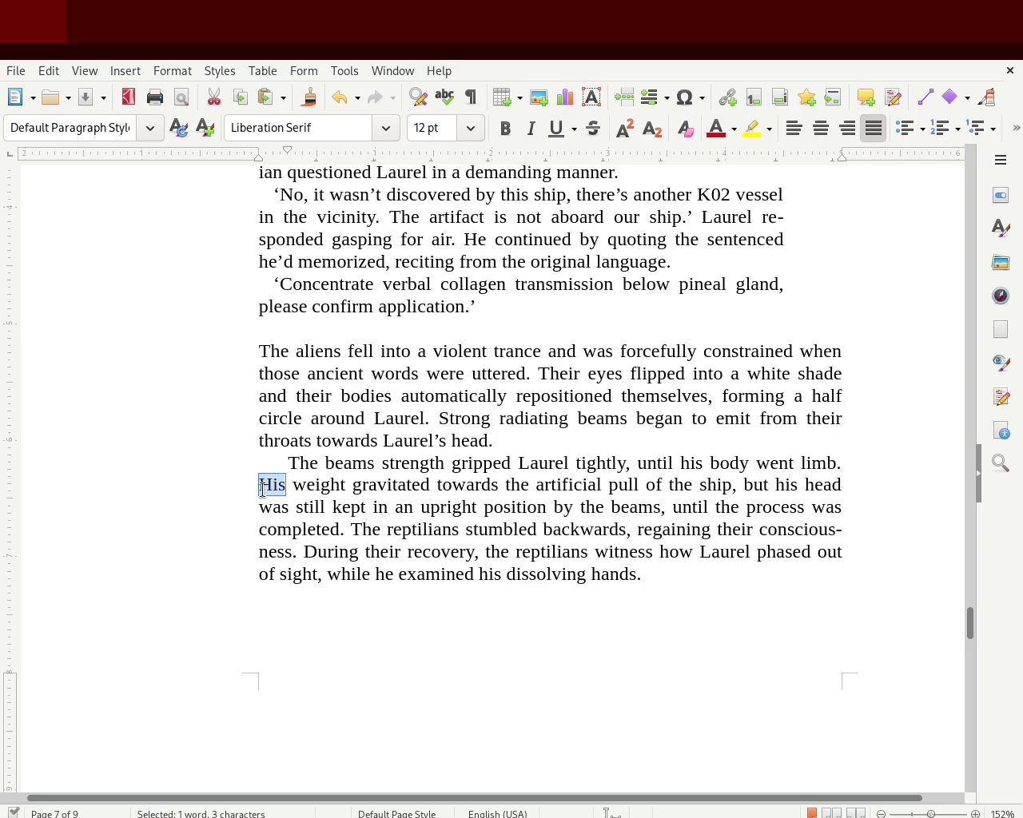
Step: Replace 'His' with 'The' so it reads 'The weight gravitated', then save
type("The")
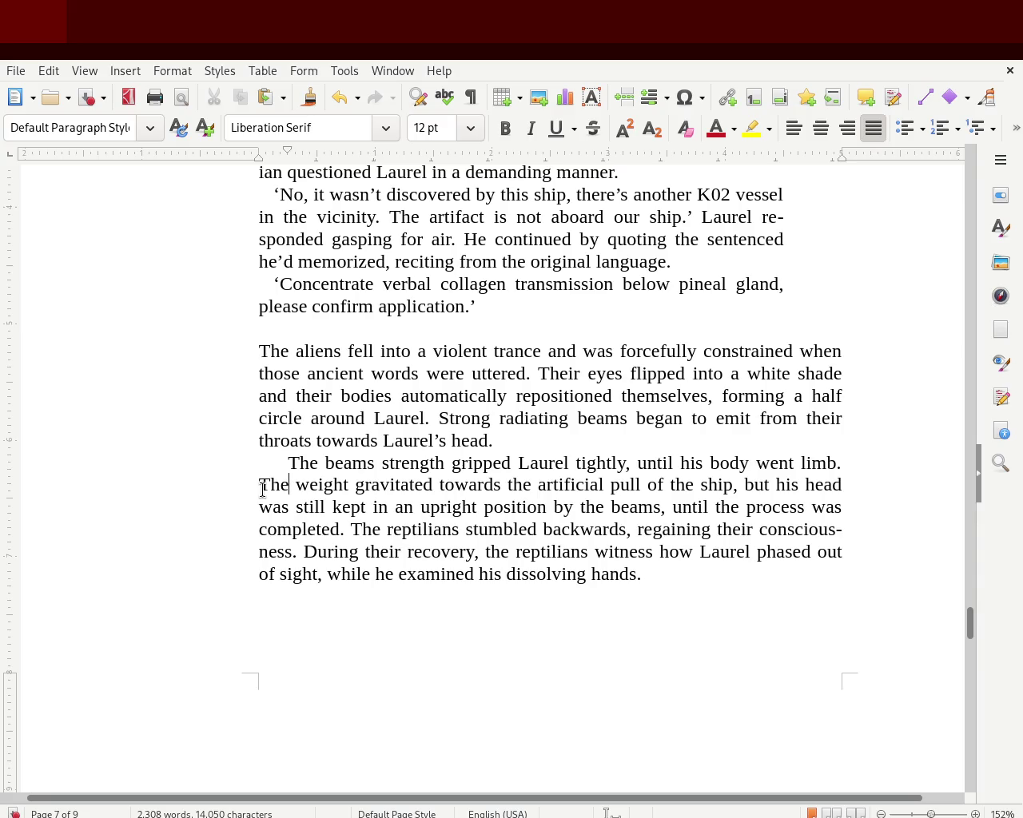
key("ctrl+s")
scroll(970, 621, "up", 2)
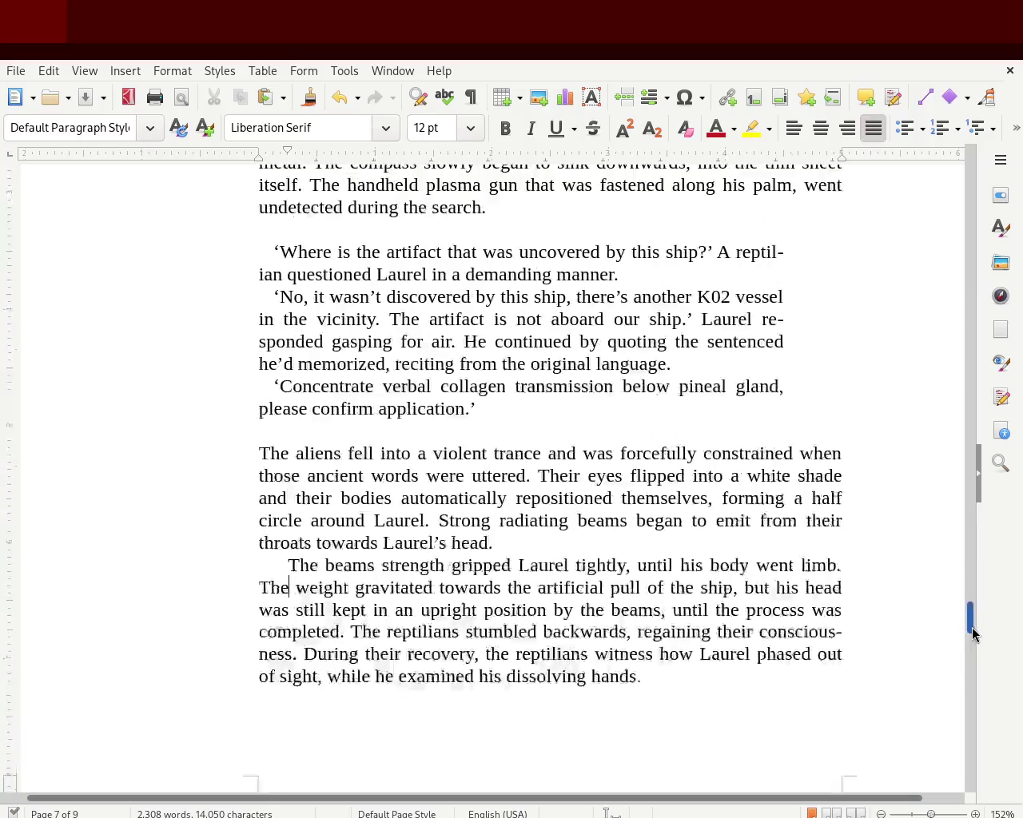
Step: Add a comma after 'responded' and bring the 'Chapter 3. The artifact' heading into view
scroll(973, 622, "up", 4)
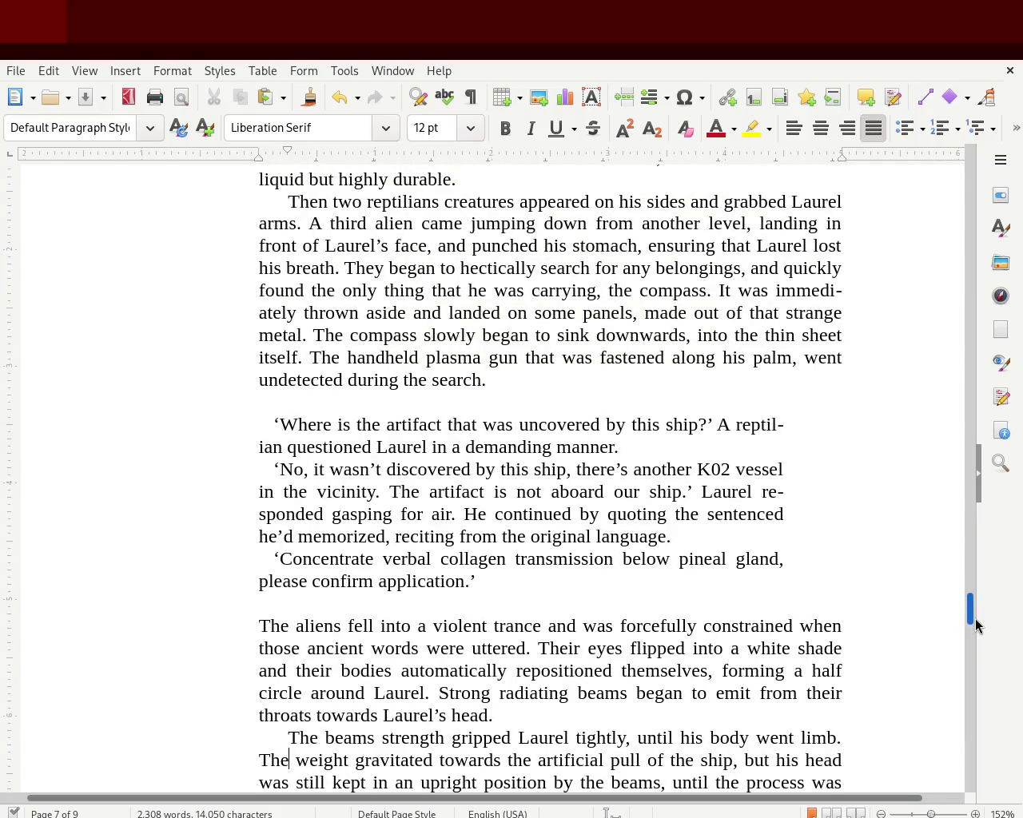
scroll(974, 620, "down", 1)
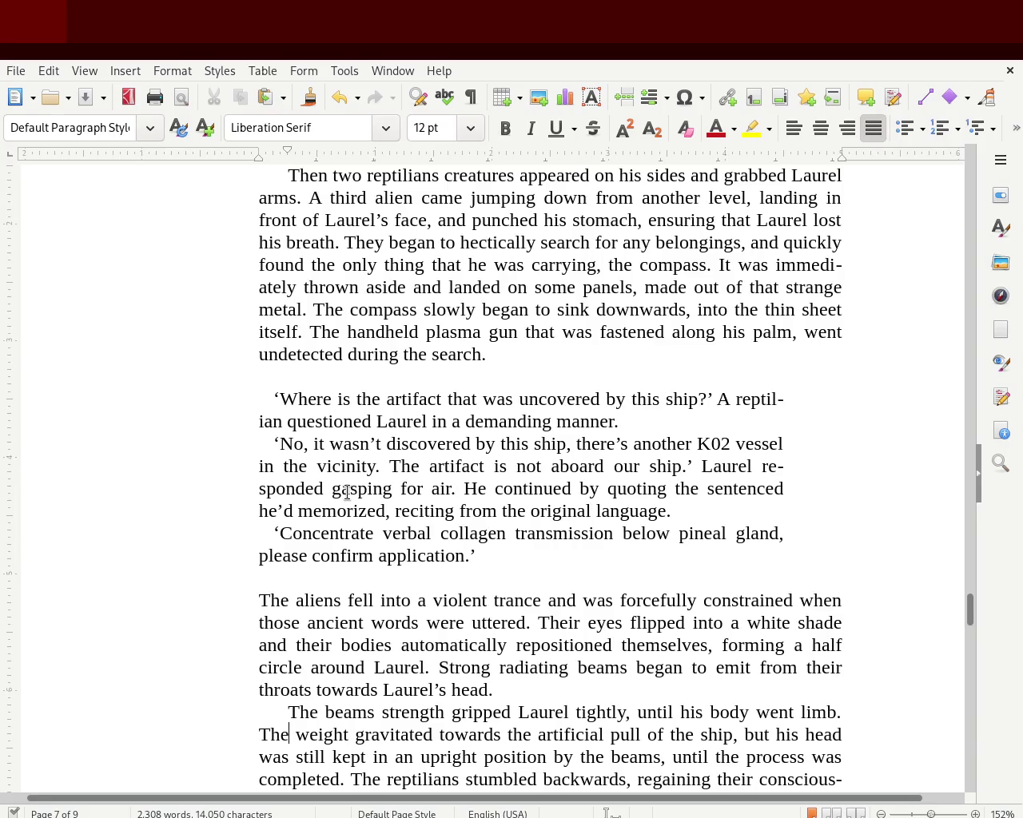
left_click(324, 489)
type(",")
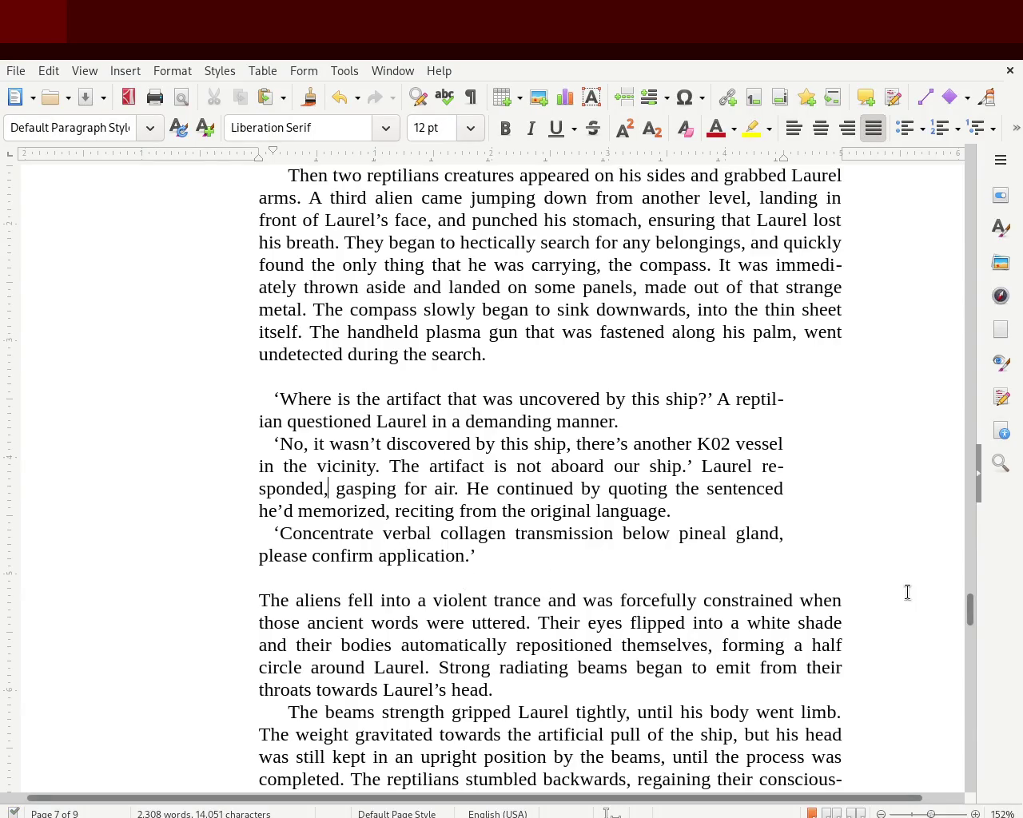
mouse_move(967, 607)
left_mouse_down()
mouse_move(973, 593)
mouse_move(970, 600)
left_mouse_up()
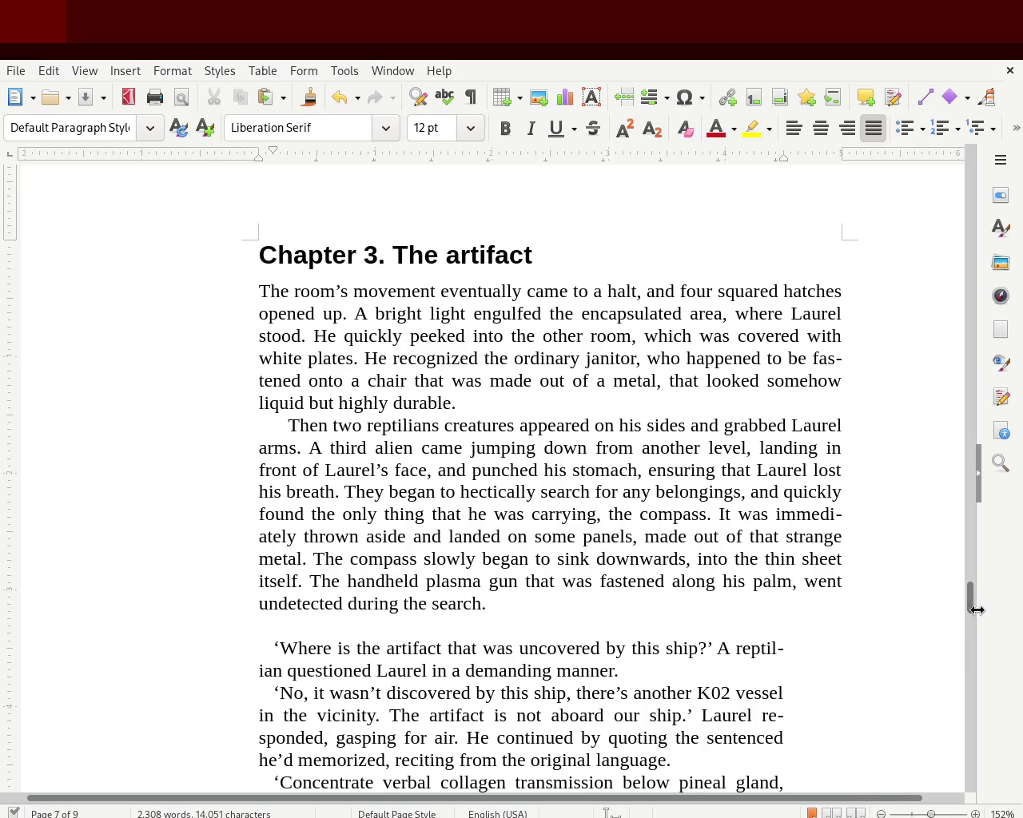
Step: Scroll back from Chapter 3 to the Chapter 2 receptionist dialogue on page 5
mouse_move(971, 603)
left_mouse_down()
mouse_move(981, 668)
mouse_move(981, 608)
left_mouse_up()
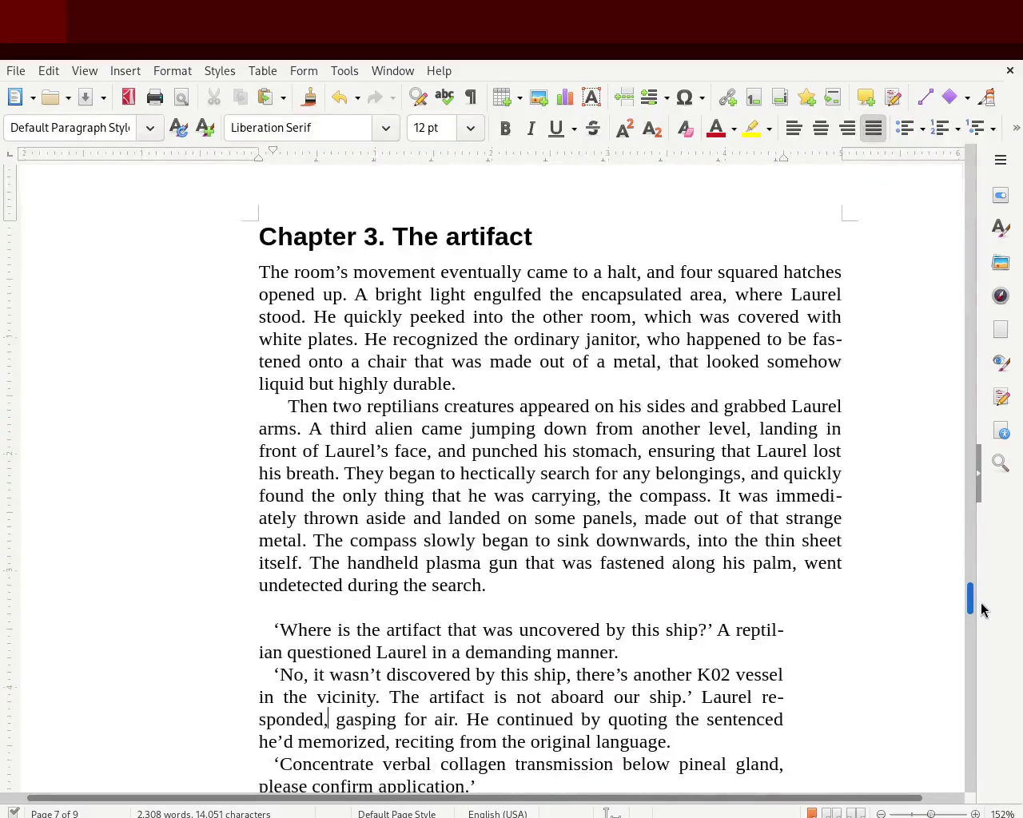
left_click_drag(981, 608, 977, 619)
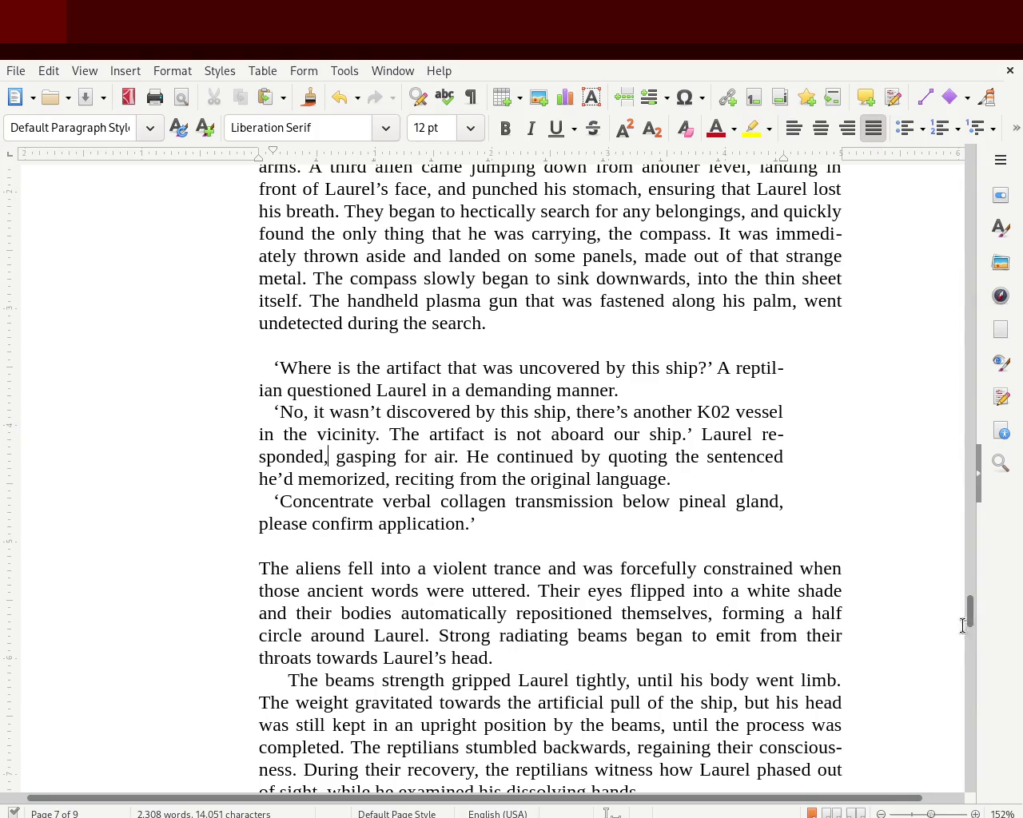
left_click_drag(968, 609, 995, 461)
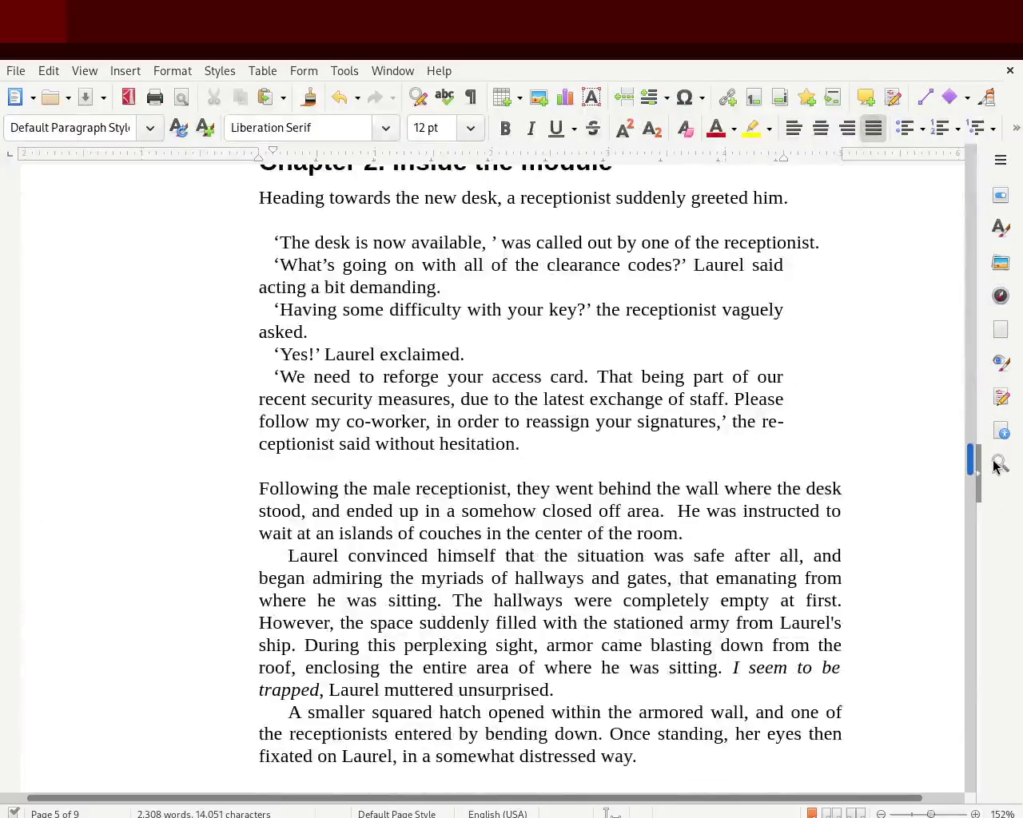
left_click_drag(995, 460, 997, 465)
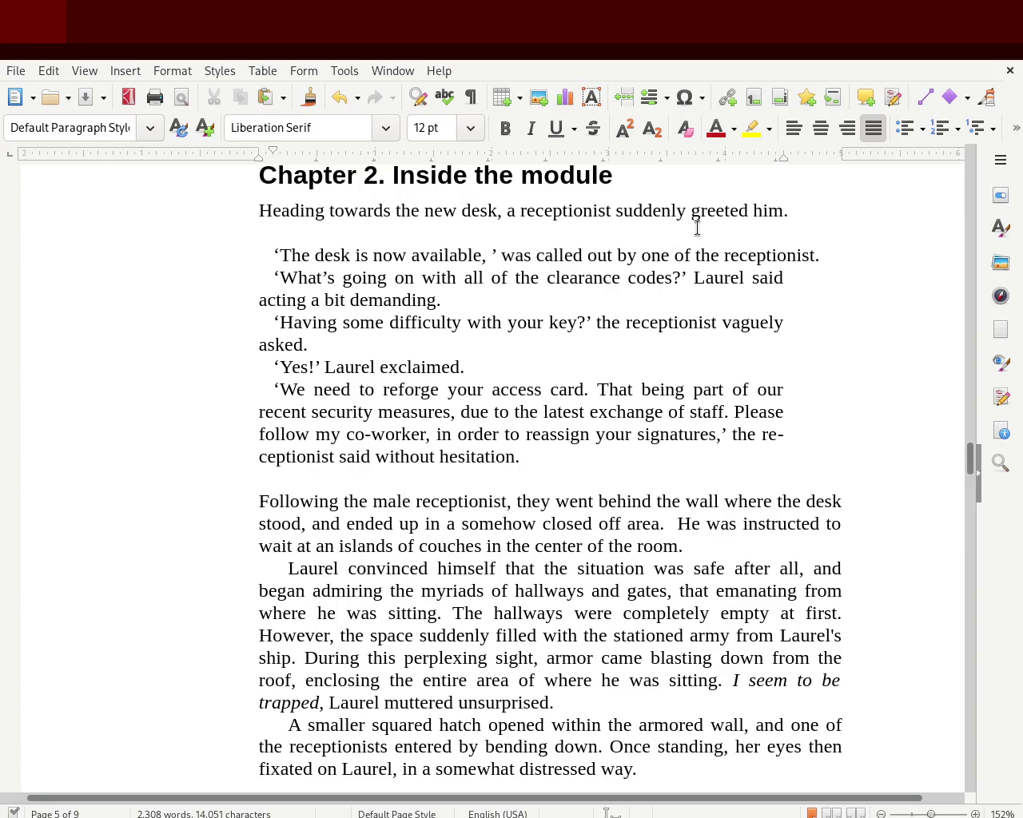
Step: Delete 'by one of the receptionist' so the line ends at 'was called out.'
mouse_move(815, 262)
left_mouse_down()
mouse_move(677, 277)
mouse_move(616, 256)
left_mouse_up()
key("BackSpace")
key("BackSpace")
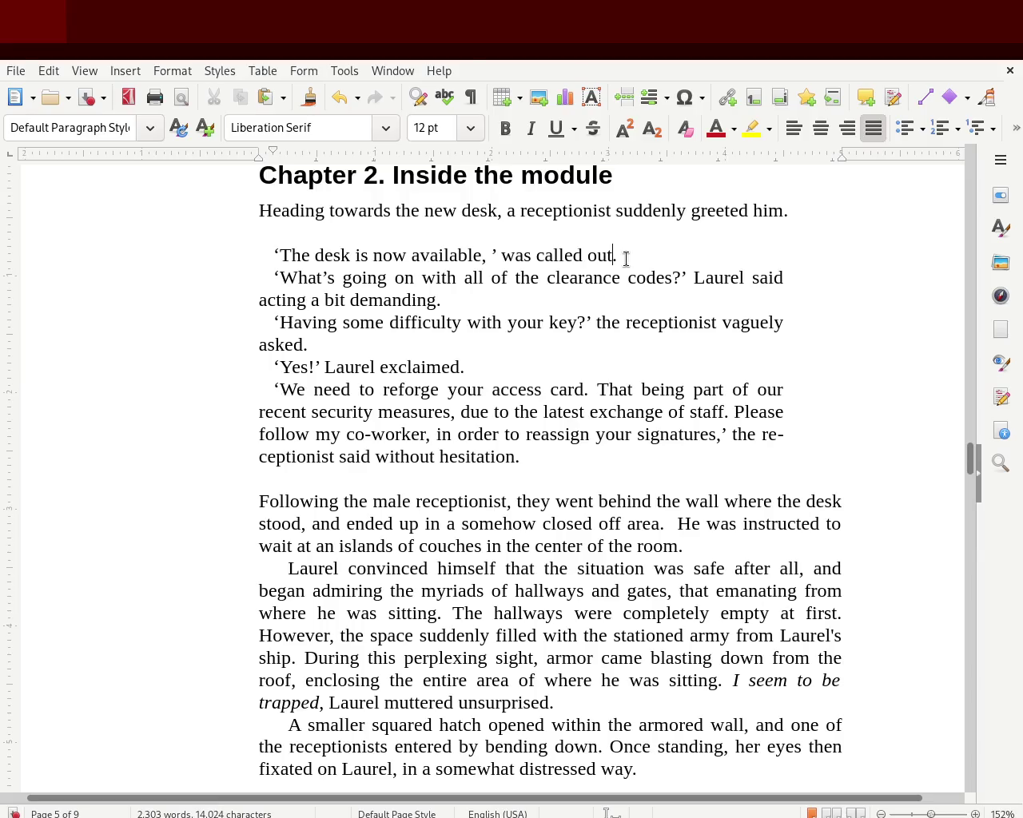